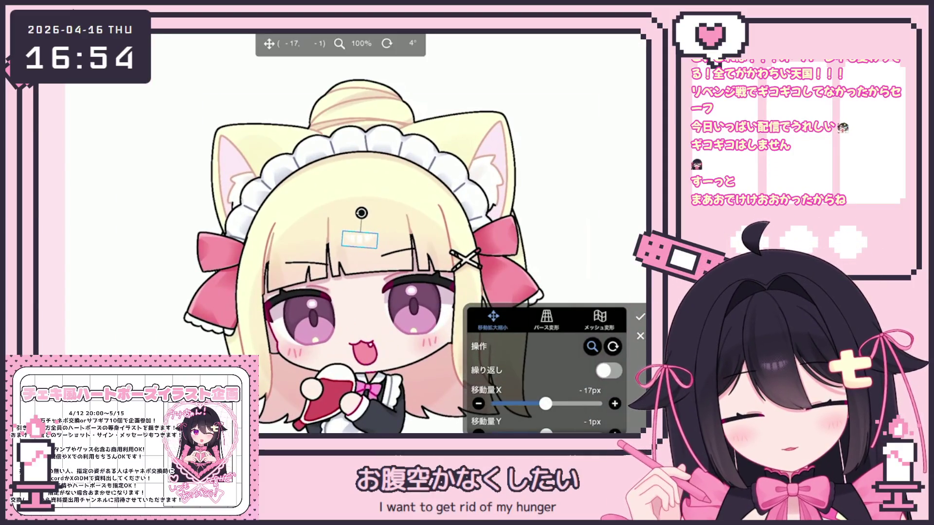
Apply the small shift of the hair highlight.
{"action": "key", "text": "Return"}
{"action": "scroll", "coordinate": [355, 234], "scroll_direction": "down", "scroll_amount": 5}
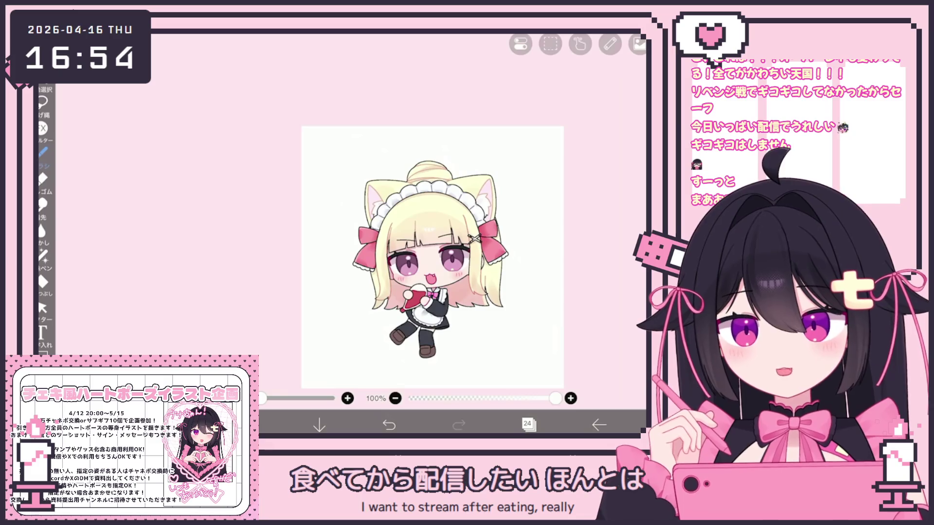
{"action": "scroll", "coordinate": [389, 243], "scroll_direction": "up", "scroll_amount": 2}
Step through layers 20 and 23 to blank layer 24 and bring up the brush settings.
{"action": "left_click", "coordinate": [529, 425]}
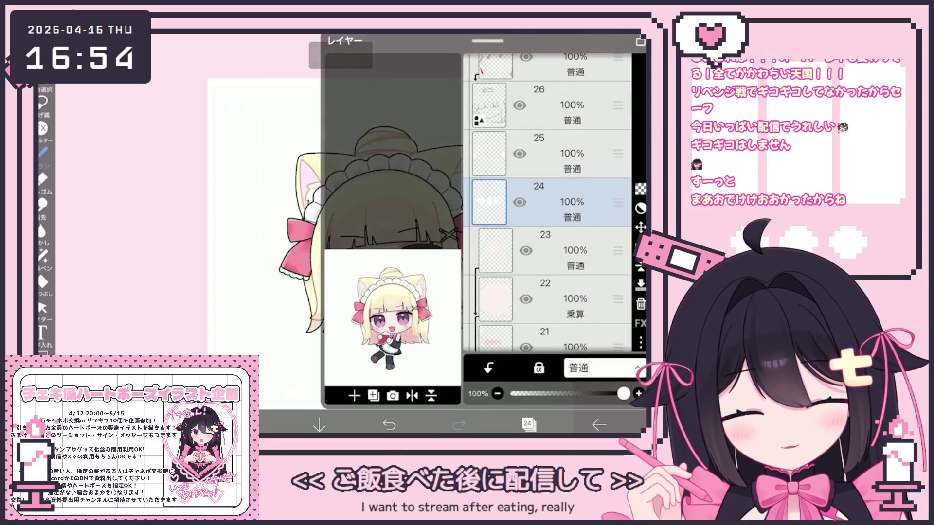
{"action": "scroll", "coordinate": [547, 204], "scroll_direction": "down", "scroll_amount": 3}
{"action": "scroll", "coordinate": [547, 205], "scroll_direction": "up", "scroll_amount": 2}
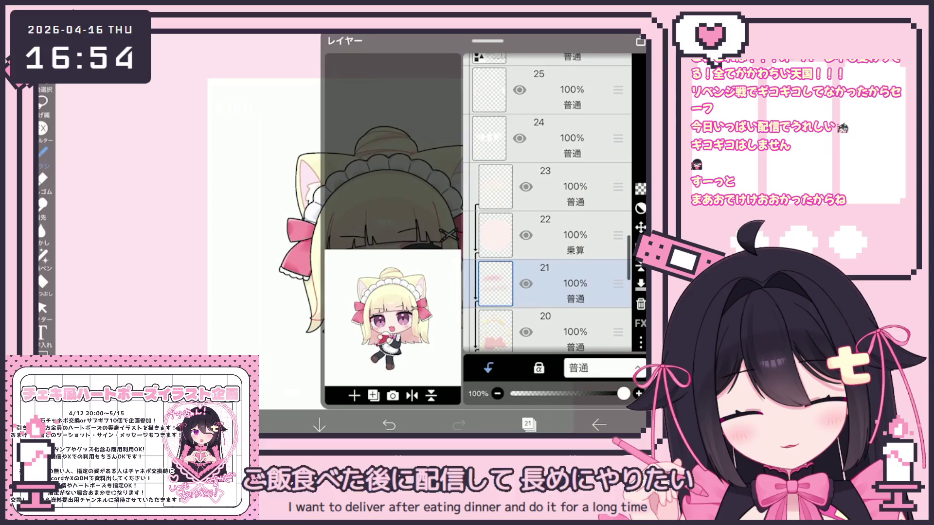
{"action": "left_click", "coordinate": [559, 285]}
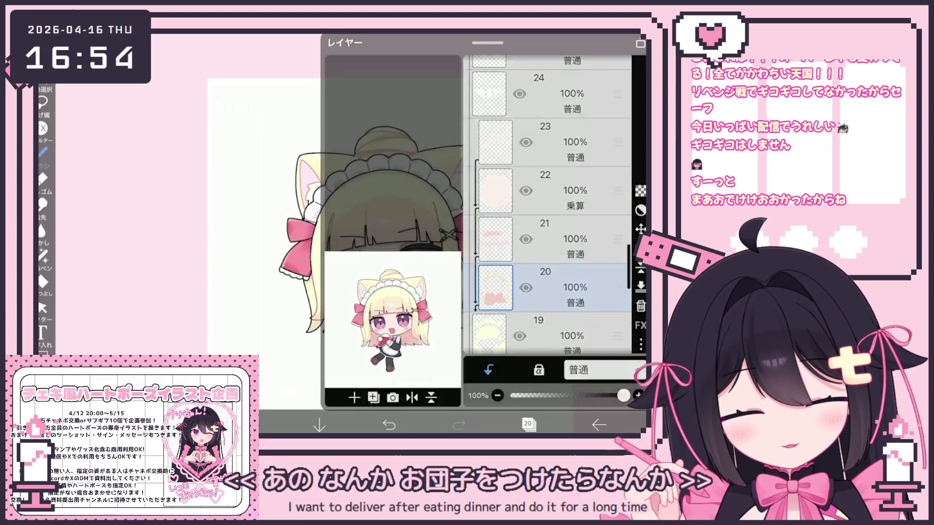
{"action": "left_click", "coordinate": [528, 424]}
{"action": "left_click", "coordinate": [529, 424]}
{"action": "scroll", "coordinate": [547, 204], "scroll_direction": "up", "scroll_amount": 2}
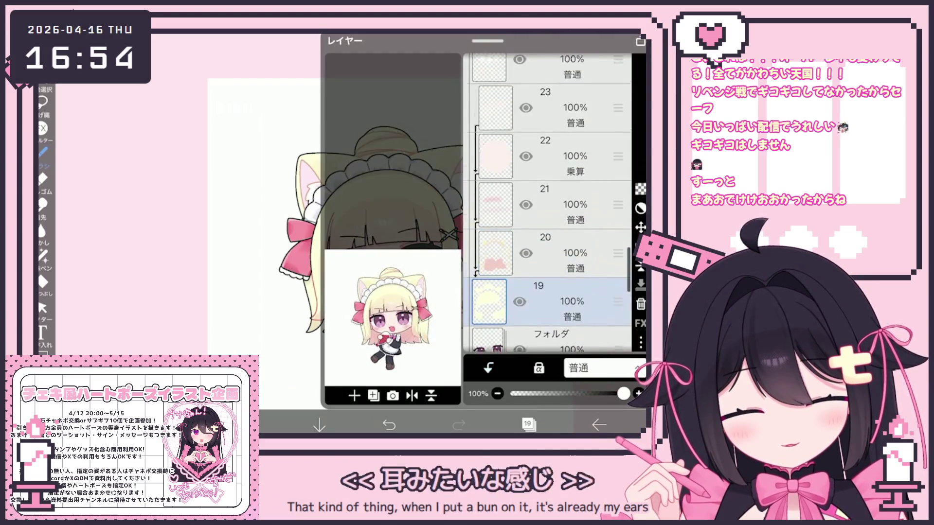
{"action": "left_click", "coordinate": [560, 228]}
{"action": "scroll", "coordinate": [547, 205], "scroll_direction": "up", "scroll_amount": 2}
{"action": "left_click", "coordinate": [559, 240]}
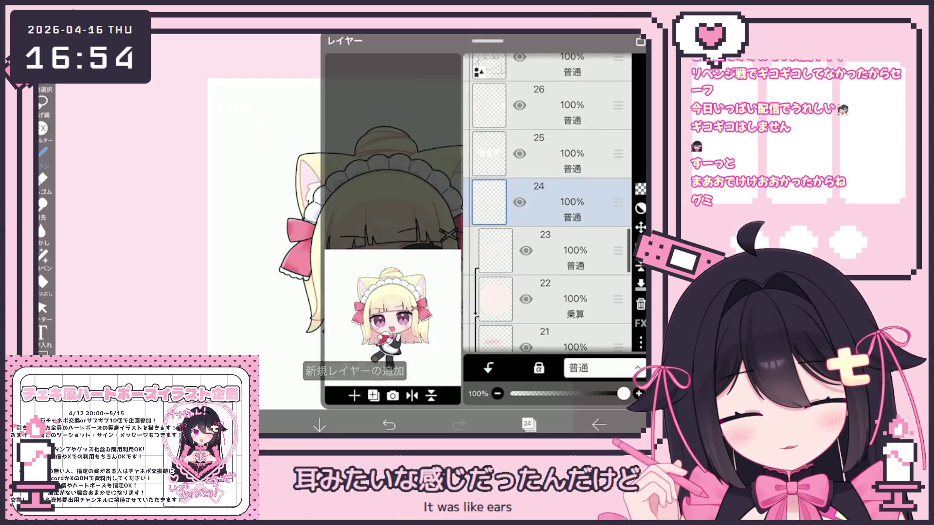
{"action": "left_click", "coordinate": [43, 152]}
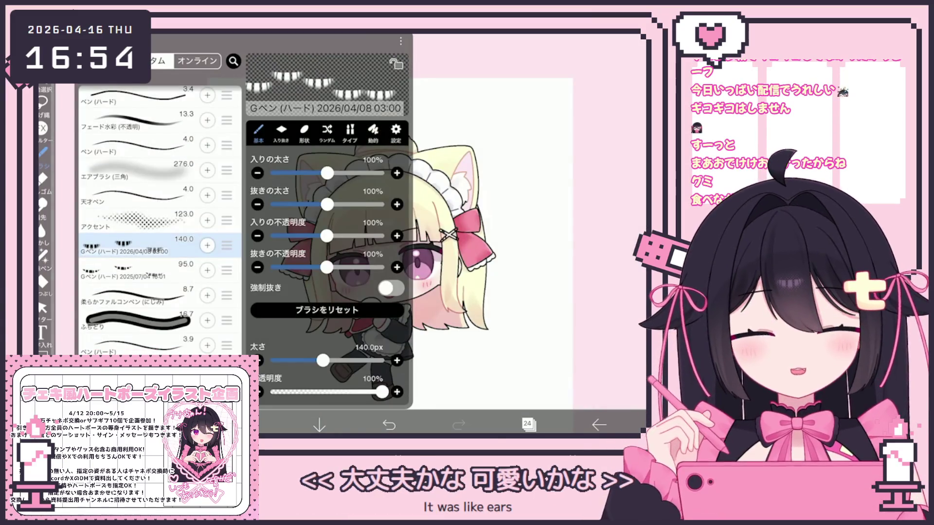
Choose the opaque fade watercolour brush (フェード水彩 不透明) and close the brush panel.
{"action": "left_click", "coordinate": [136, 121]}
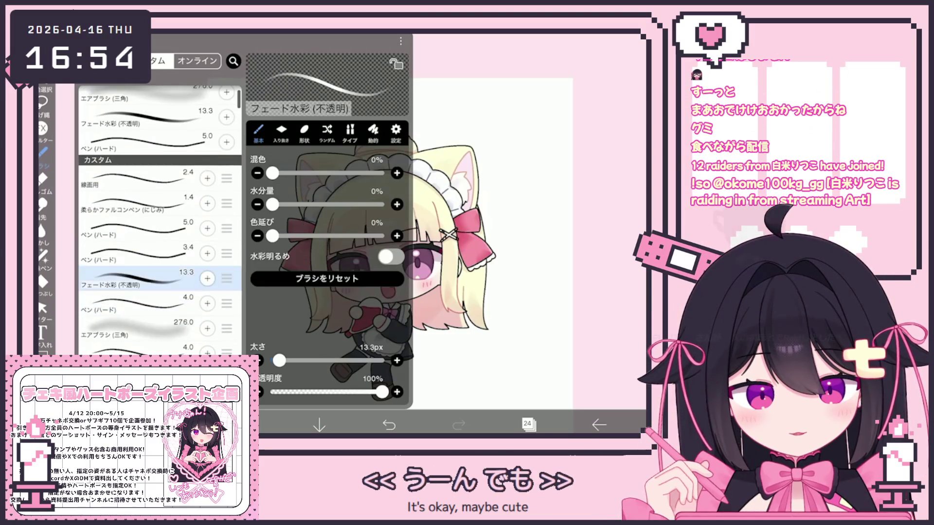
{"action": "left_click", "coordinate": [43, 152]}
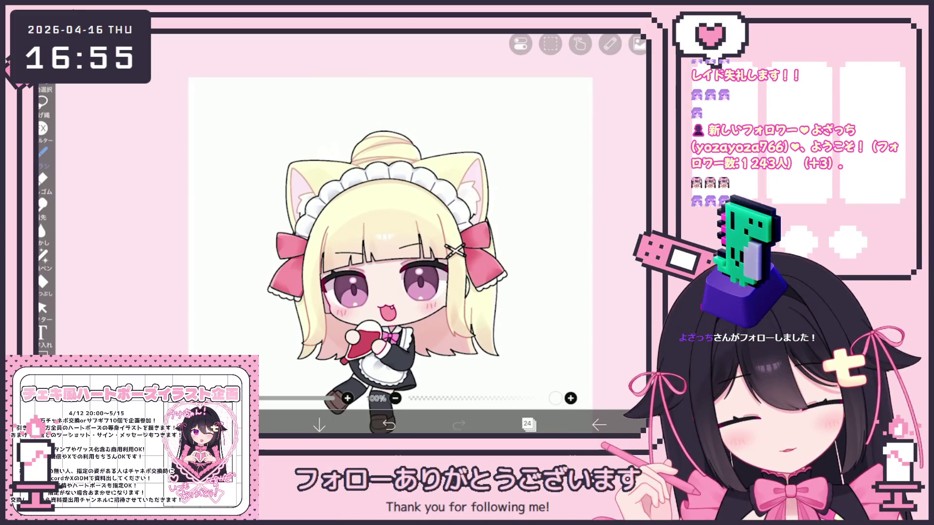
Briefly select layer 22, then reopen the layer list and pick layer 21.
{"action": "scroll", "coordinate": [385, 243], "scroll_direction": "up", "scroll_amount": 2}
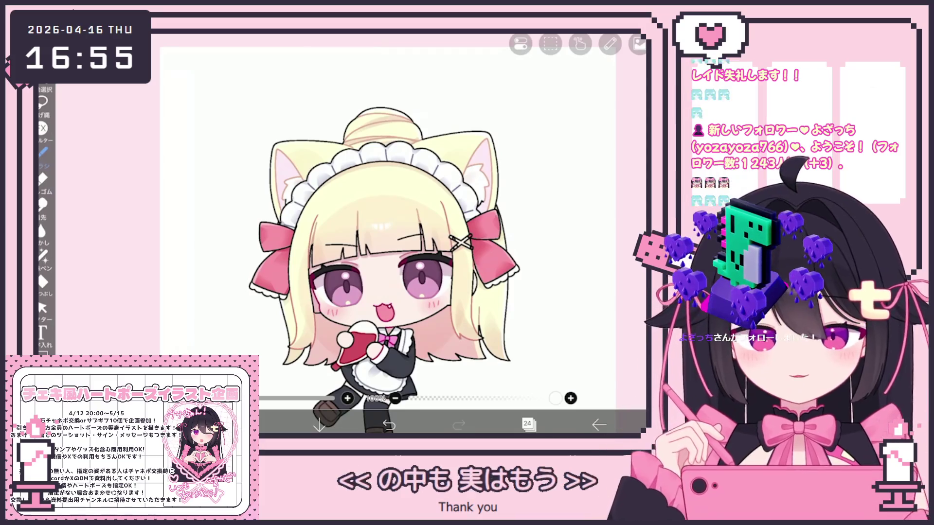
{"action": "left_click", "coordinate": [528, 424]}
{"action": "left_click", "coordinate": [560, 299]}
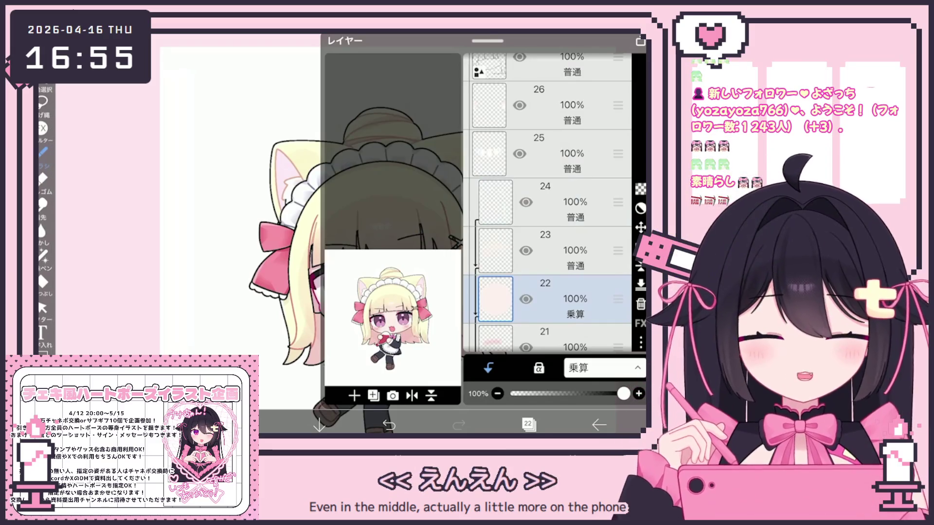
{"action": "left_click", "coordinate": [528, 424]}
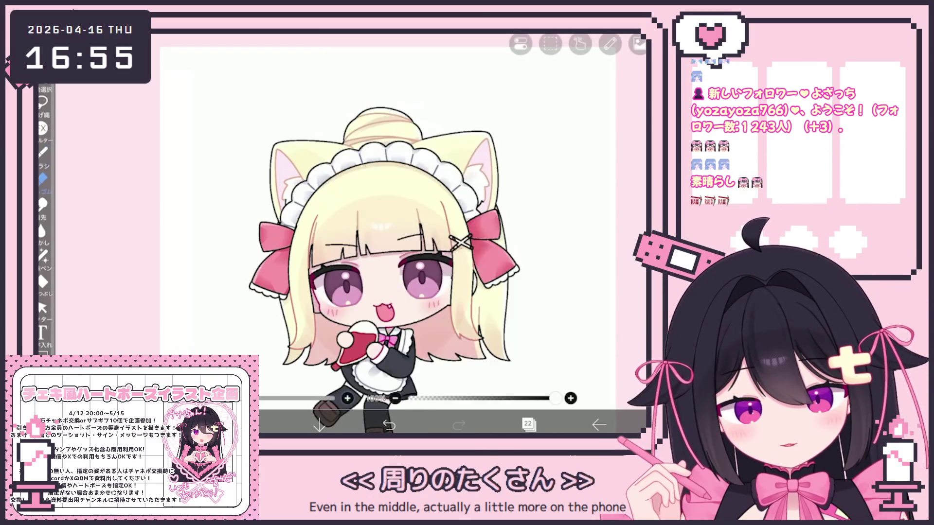
{"action": "scroll", "coordinate": [350, 233], "scroll_direction": "up", "scroll_amount": 3}
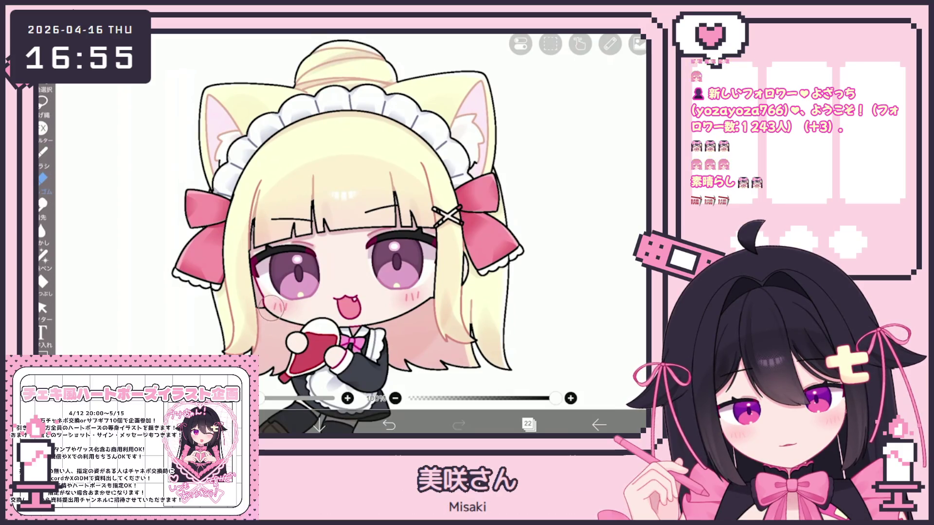
{"action": "scroll", "coordinate": [340, 316], "scroll_direction": "up", "scroll_amount": 2}
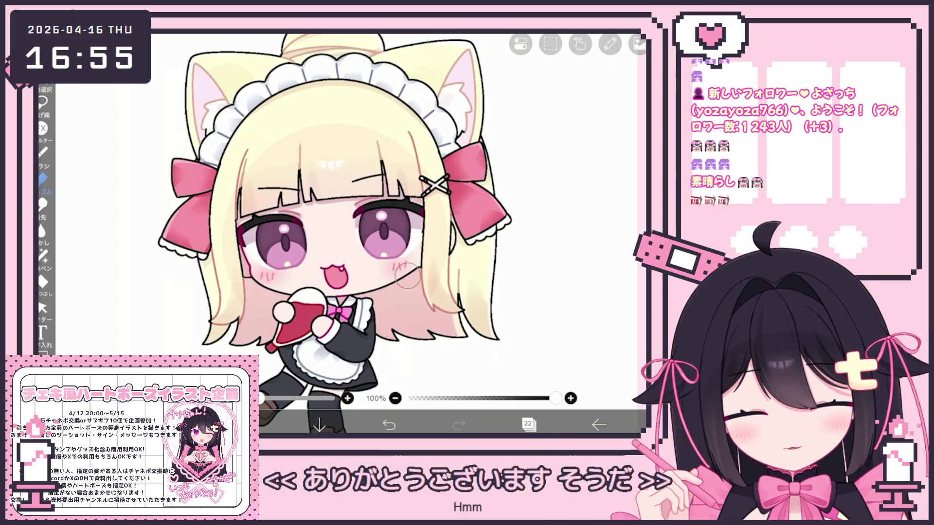
{"action": "scroll", "coordinate": [311, 234], "scroll_direction": "down", "scroll_amount": 2}
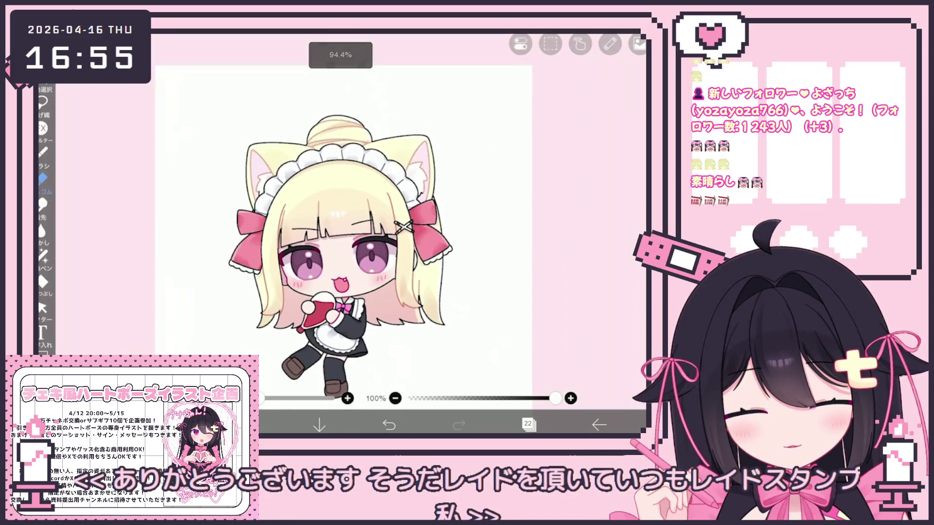
{"action": "left_click", "coordinate": [528, 424]}
{"action": "left_click", "coordinate": [545, 245]}
Select layer 20 and briefly check the colour and brush panels.
{"action": "left_click", "coordinate": [545, 289]}
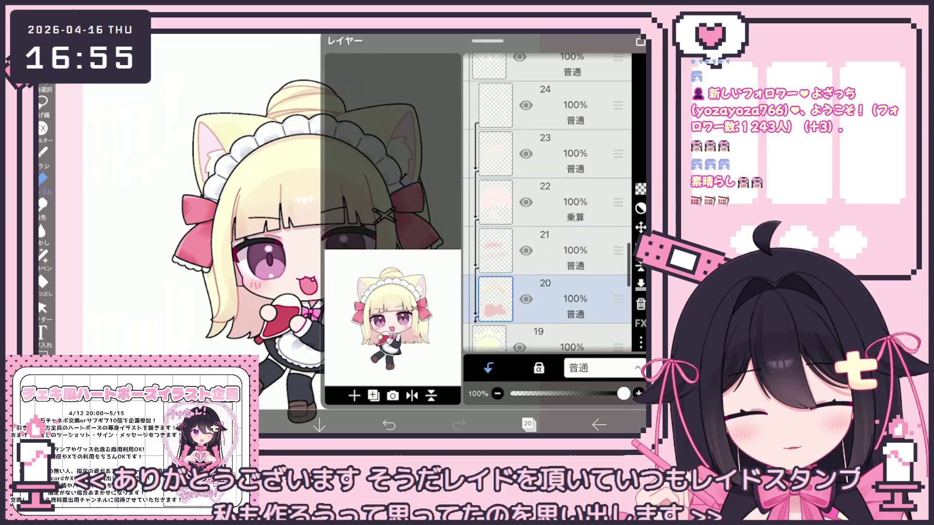
{"action": "left_click", "coordinate": [528, 424]}
{"action": "left_click", "coordinate": [250, 424]}
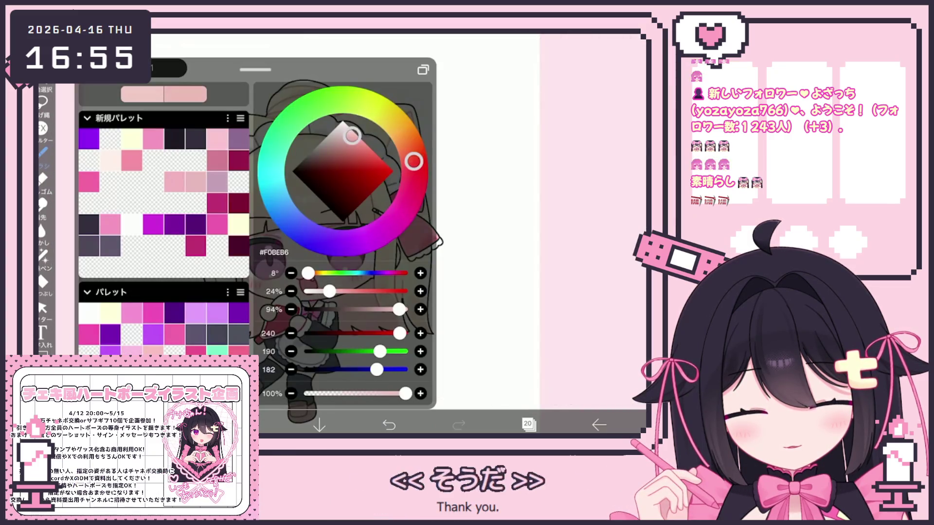
{"action": "left_click", "coordinate": [43, 152]}
{"action": "left_click", "coordinate": [43, 152]}
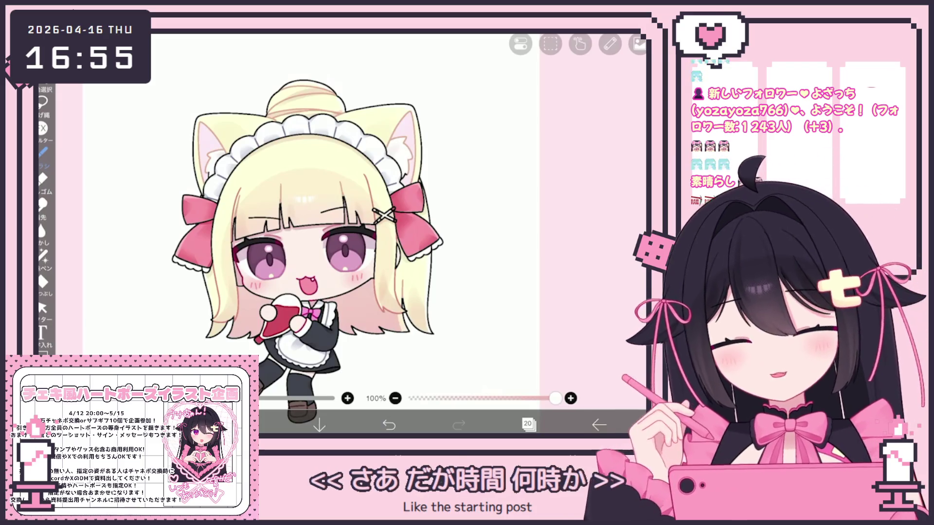
Set the painting colour to pale pink #F5CBC4.
{"action": "scroll", "coordinate": [311, 219], "scroll_direction": "up", "scroll_amount": 2}
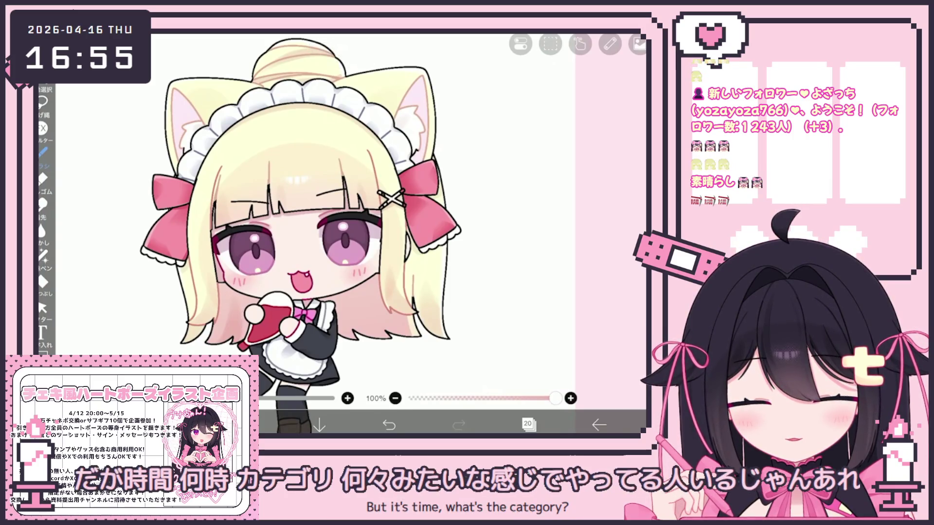
{"action": "left_click", "coordinate": [248, 424]}
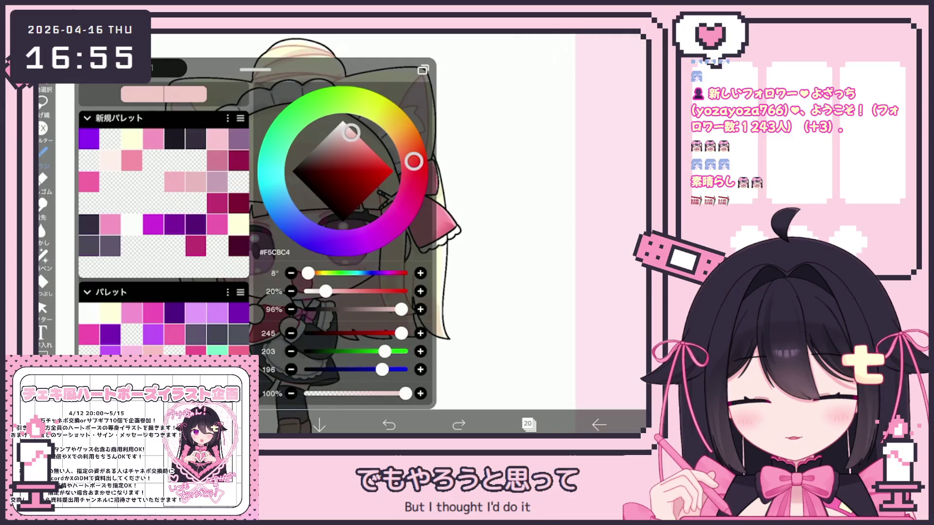
{"action": "left_click", "coordinate": [248, 424]}
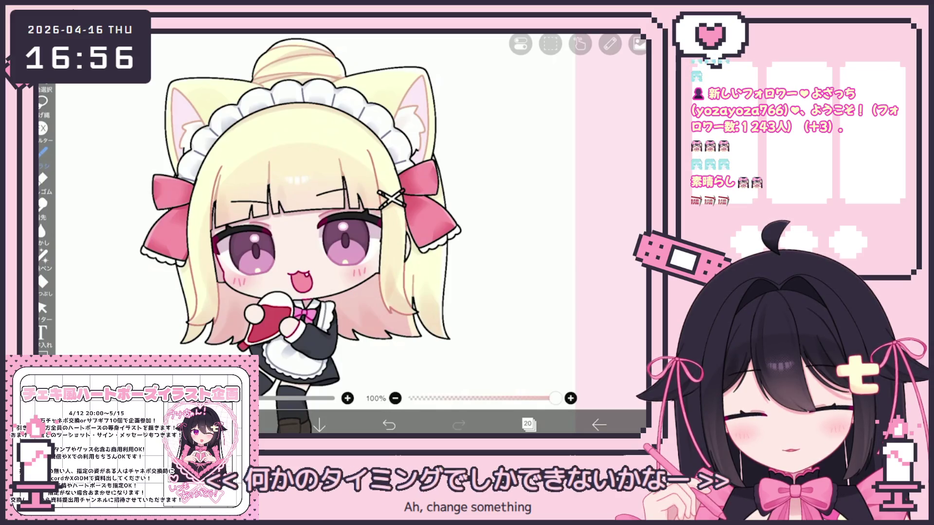
{"action": "scroll", "coordinate": [325, 294], "scroll_direction": "down", "scroll_amount": 2}
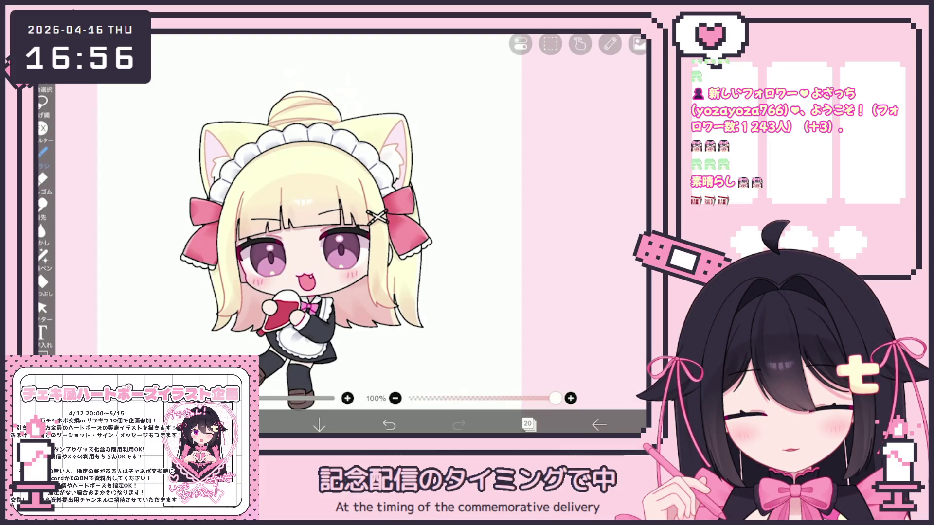
{"action": "scroll", "coordinate": [284, 232], "scroll_direction": "up", "scroll_amount": 2}
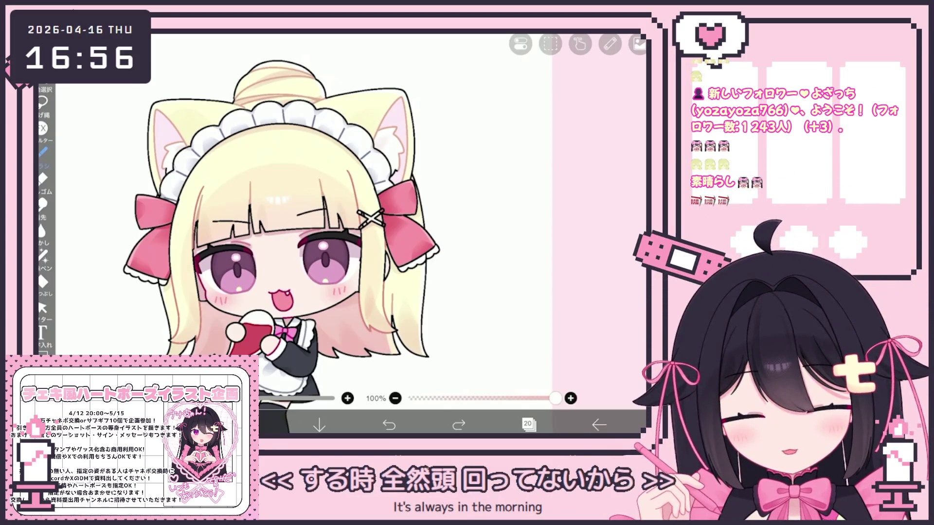
{"action": "scroll", "coordinate": [337, 215], "scroll_direction": "down", "scroll_amount": 1}
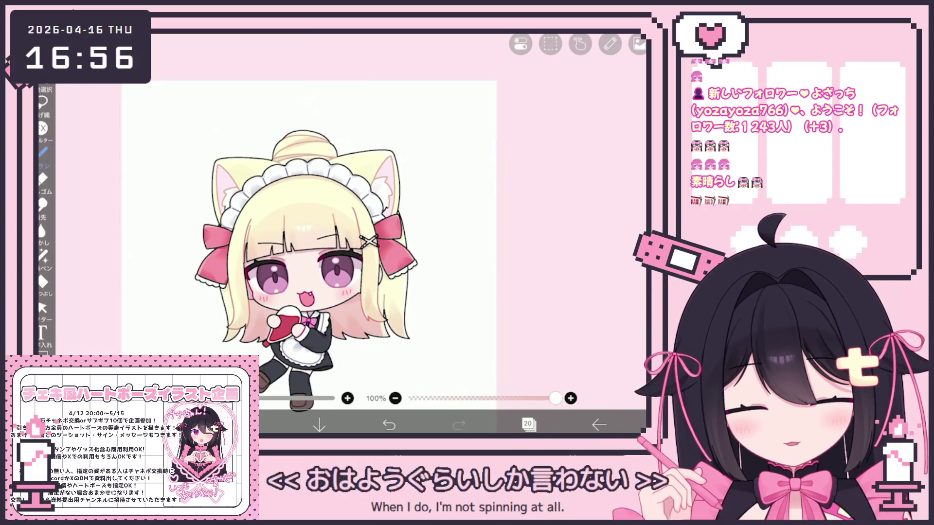
{"action": "scroll", "coordinate": [336, 228], "scroll_direction": "up", "scroll_amount": 1}
{"action": "left_click", "coordinate": [528, 425]}
Pick layer 41, then layer 43, and return to the canvas.
{"action": "scroll", "coordinate": [547, 204], "scroll_direction": "up", "scroll_amount": 5}
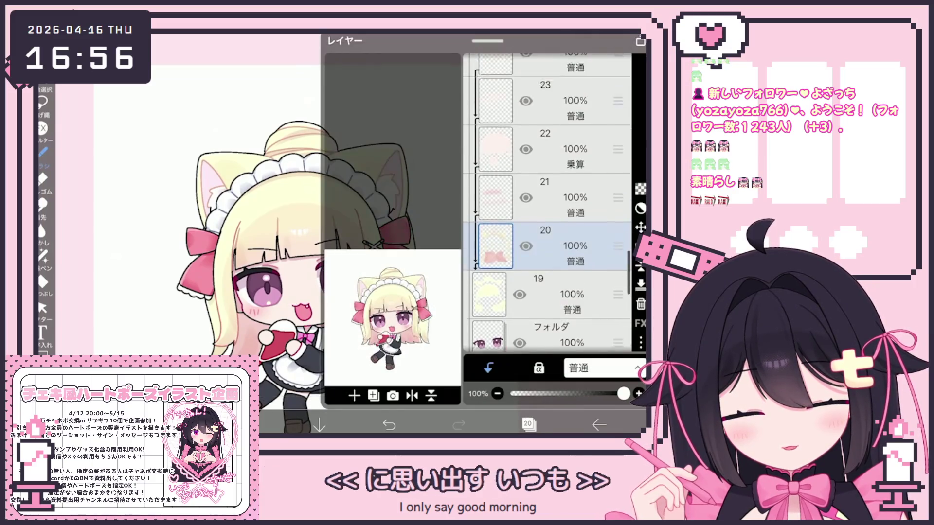
{"action": "scroll", "coordinate": [547, 204], "scroll_direction": "up", "scroll_amount": 5}
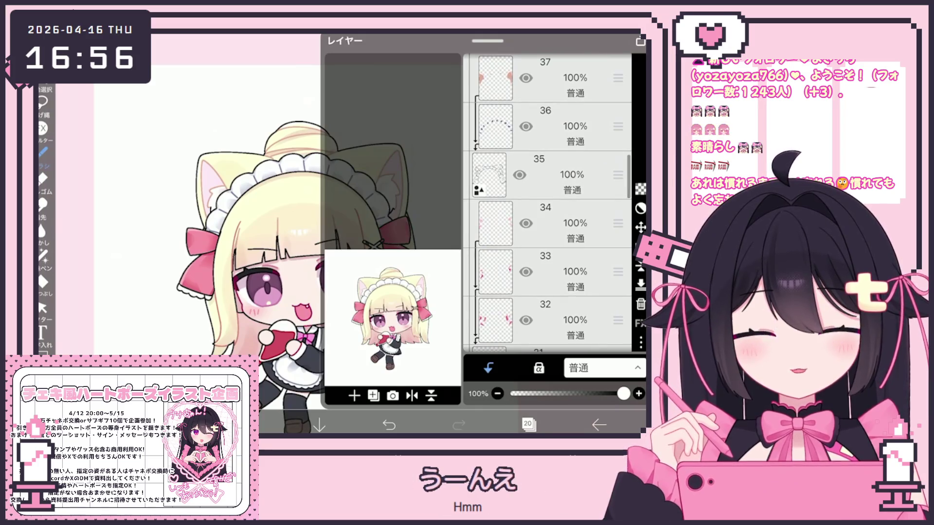
{"action": "scroll", "coordinate": [547, 205], "scroll_direction": "up", "scroll_amount": 5}
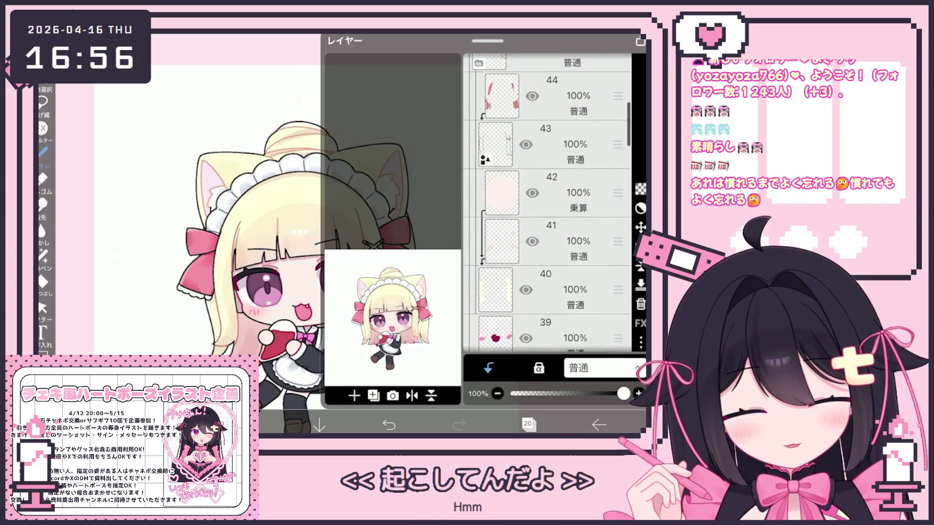
{"action": "scroll", "coordinate": [547, 204], "scroll_direction": "up", "scroll_amount": 2}
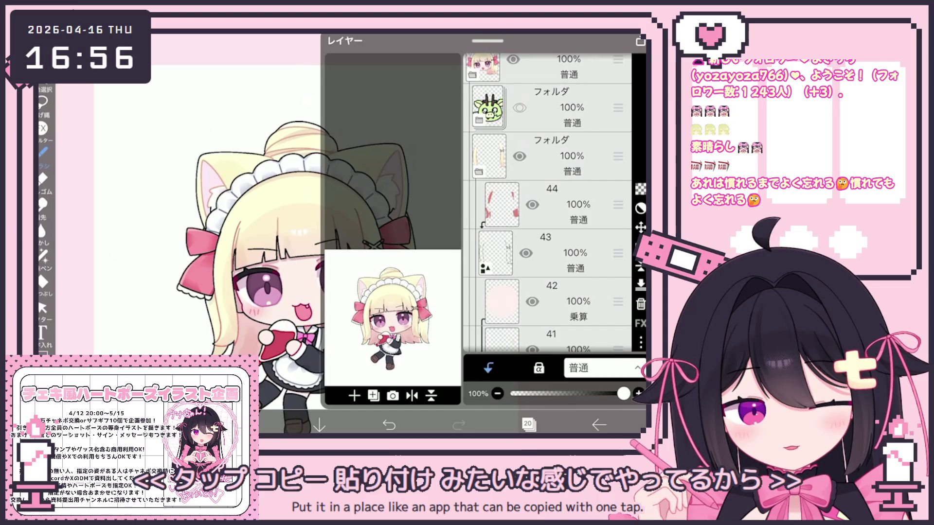
{"action": "scroll", "coordinate": [547, 205], "scroll_direction": "down", "scroll_amount": 3}
{"action": "left_click", "coordinate": [559, 191]}
{"action": "scroll", "coordinate": [547, 205], "scroll_direction": "up", "scroll_amount": 2}
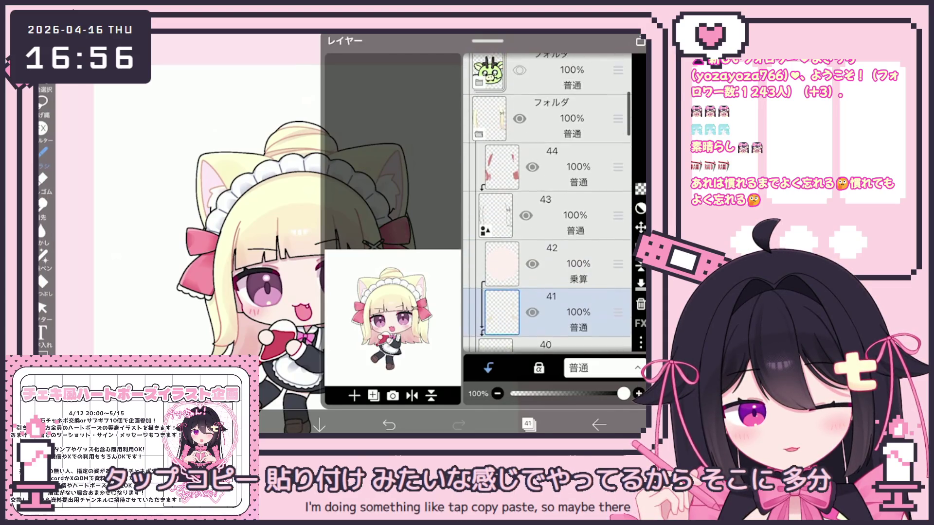
{"action": "left_click", "coordinate": [574, 215]}
{"action": "left_click", "coordinate": [527, 424]}
Lasso-fill the white X hair clip with dark grey #3C373E.
{"action": "scroll", "coordinate": [340, 218], "scroll_direction": "up", "scroll_amount": 5}
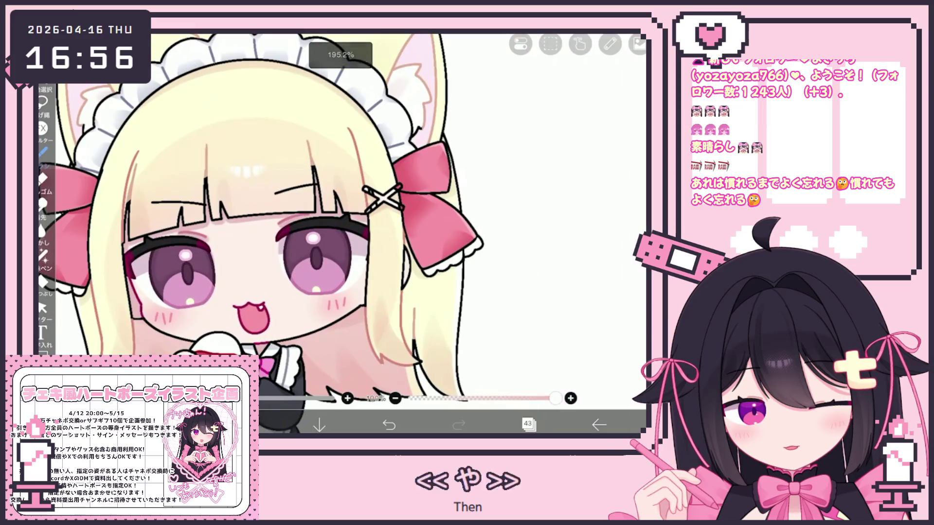
{"action": "left_click", "coordinate": [249, 425]}
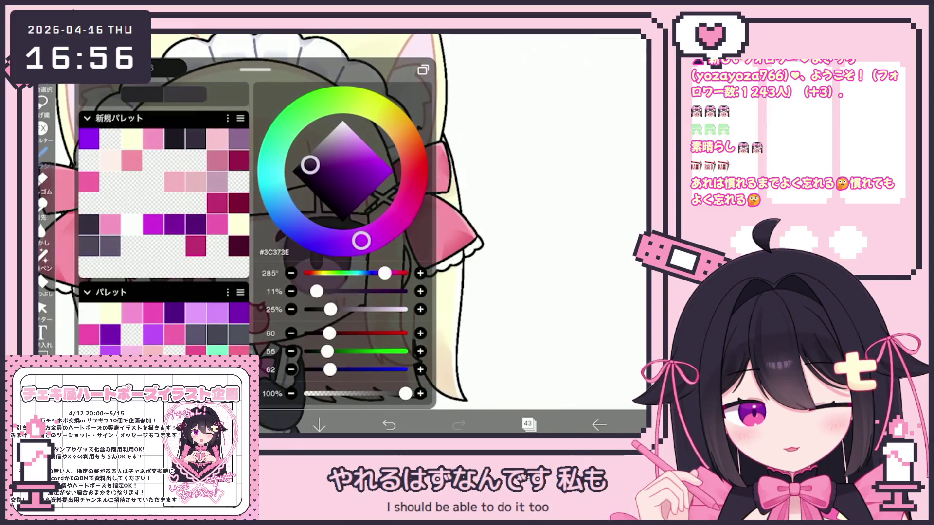
{"action": "left_click", "coordinate": [535, 292]}
{"action": "scroll", "coordinate": [340, 219], "scroll_direction": "up", "scroll_amount": 3}
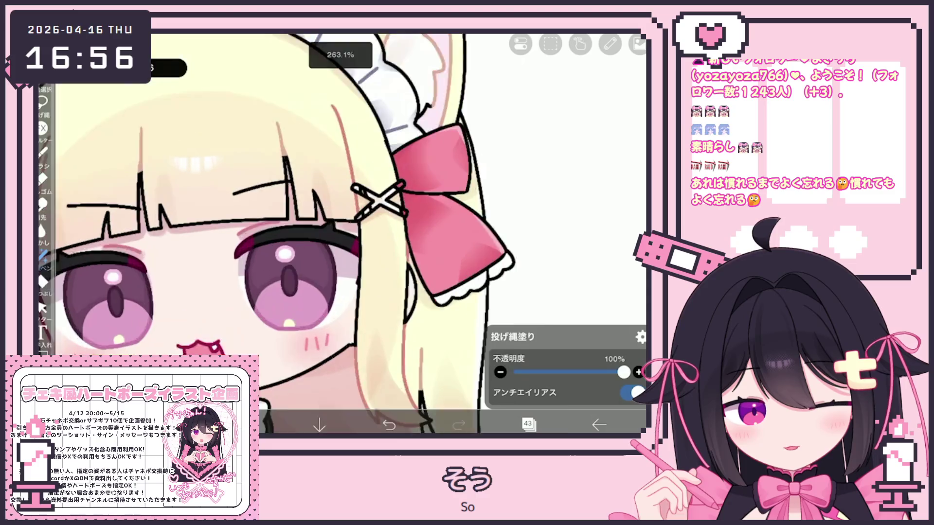
{"action": "scroll", "coordinate": [421, 178], "scroll_direction": "up", "scroll_amount": 3}
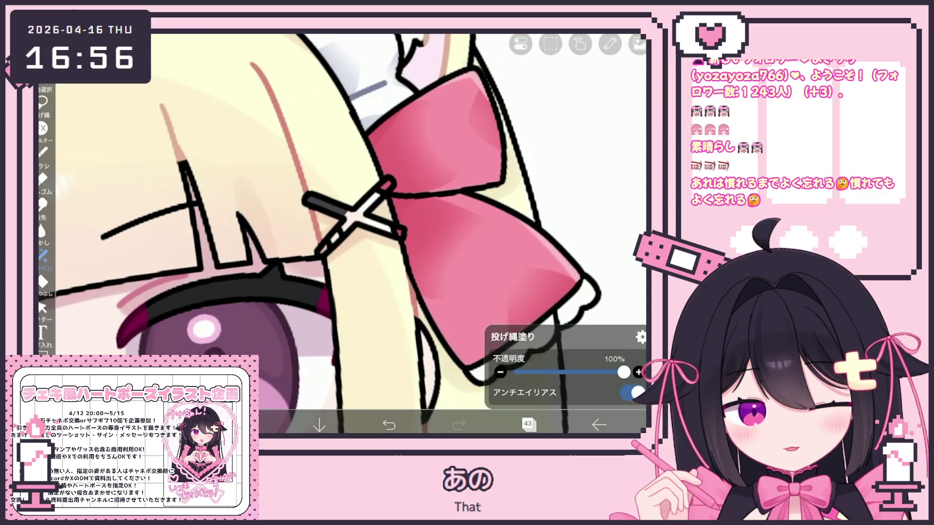
{"action": "mouse_move", "coordinate": [327, 248]}
{"action": "left_mouse_down"}
{"action": "mouse_move", "coordinate": [355, 219]}
{"action": "mouse_move", "coordinate": [382, 213]}
{"action": "left_mouse_up"}
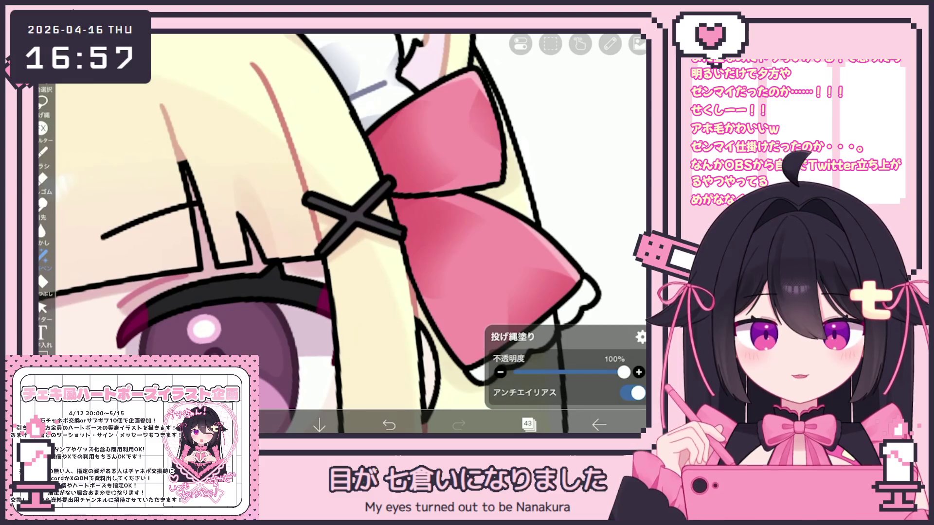
Select the green mascot folder in the layer list.
{"action": "scroll", "coordinate": [341, 234], "scroll_direction": "down", "scroll_amount": 10}
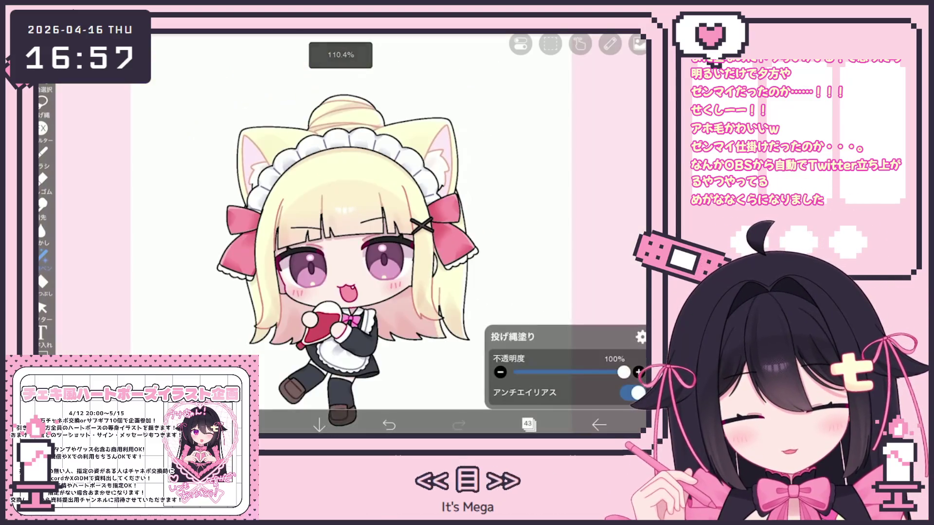
{"action": "left_click", "coordinate": [528, 425]}
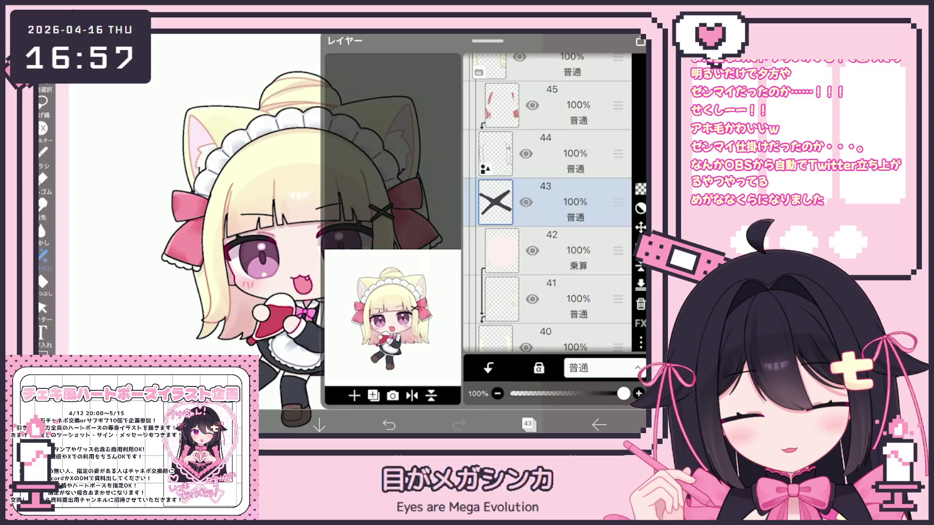
{"action": "left_click", "coordinate": [559, 183]}
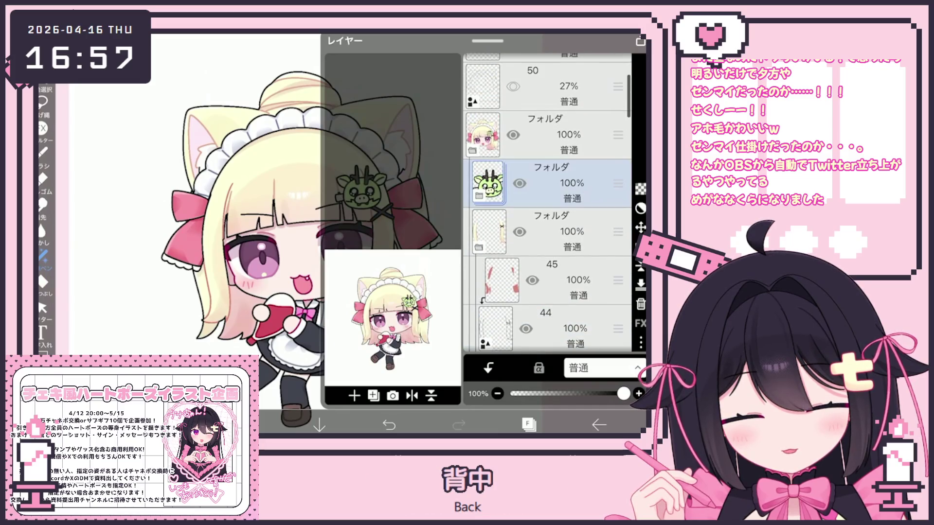
Shift the green mascot ornament about 19 px right and confirm the move.
{"action": "left_click", "coordinate": [640, 227]}
{"action": "mouse_move", "coordinate": [360, 187]}
{"action": "left_mouse_down"}
{"action": "mouse_move", "coordinate": [369, 186]}
{"action": "mouse_move", "coordinate": [361, 185]}
{"action": "left_mouse_up"}
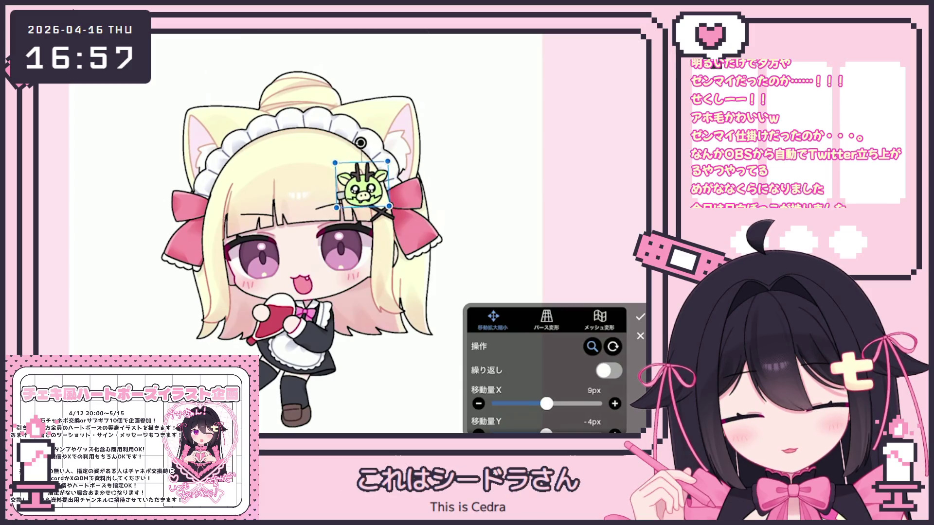
{"action": "left_click", "coordinate": [640, 317]}
{"action": "scroll", "coordinate": [333, 228], "scroll_direction": "down", "scroll_amount": 3}
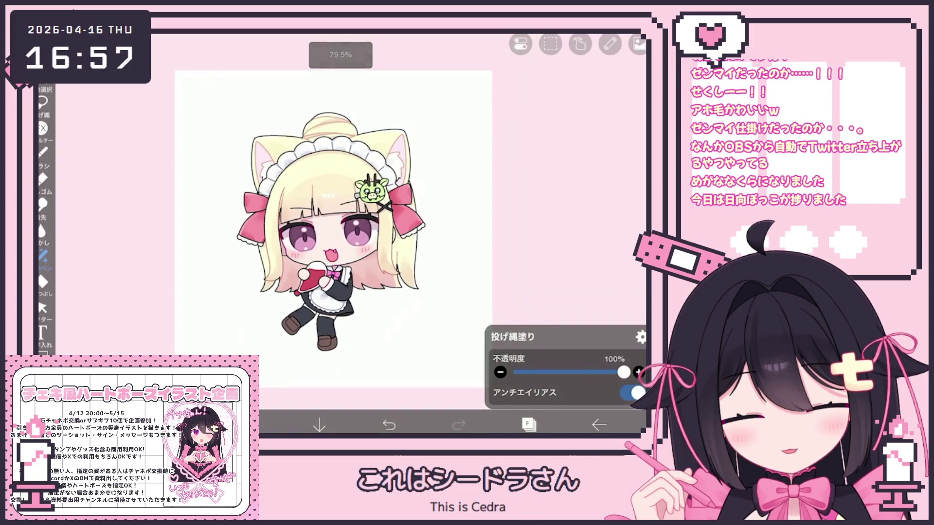
Step down through layers 37, 35, 33 and 32 to layer 31.
{"action": "left_click", "coordinate": [528, 425]}
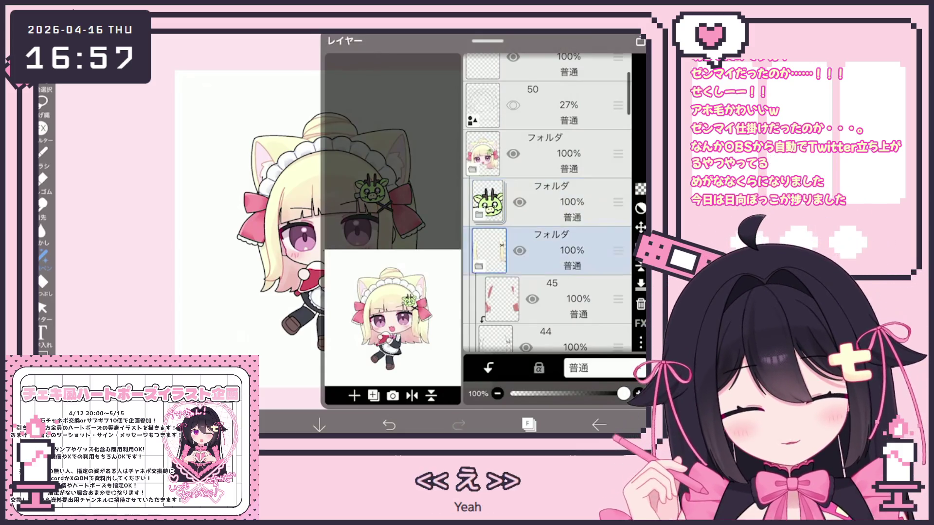
{"action": "scroll", "coordinate": [547, 202], "scroll_direction": "down", "scroll_amount": 3}
{"action": "left_click", "coordinate": [559, 258]}
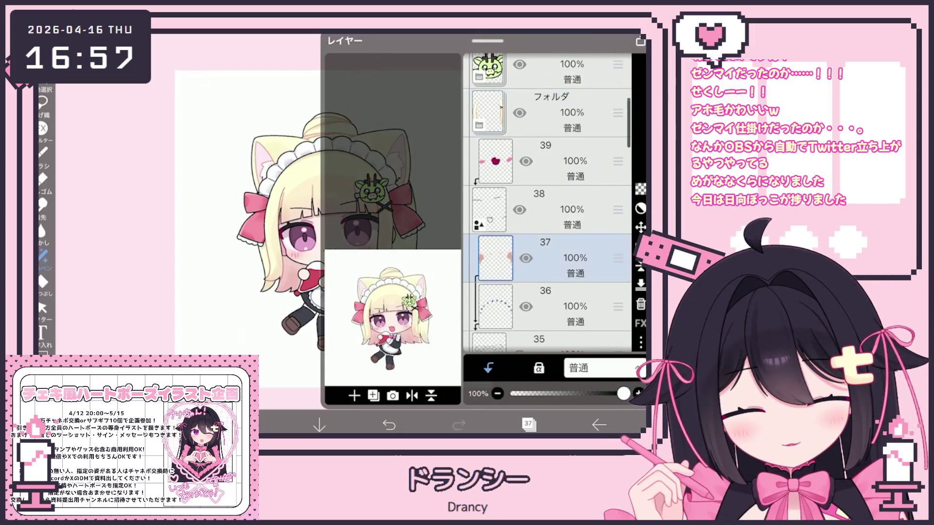
{"action": "scroll", "coordinate": [547, 202], "scroll_direction": "down", "scroll_amount": 3}
{"action": "left_click", "coordinate": [559, 215]}
{"action": "left_click", "coordinate": [559, 215]}
{"action": "left_click", "coordinate": [560, 286]}
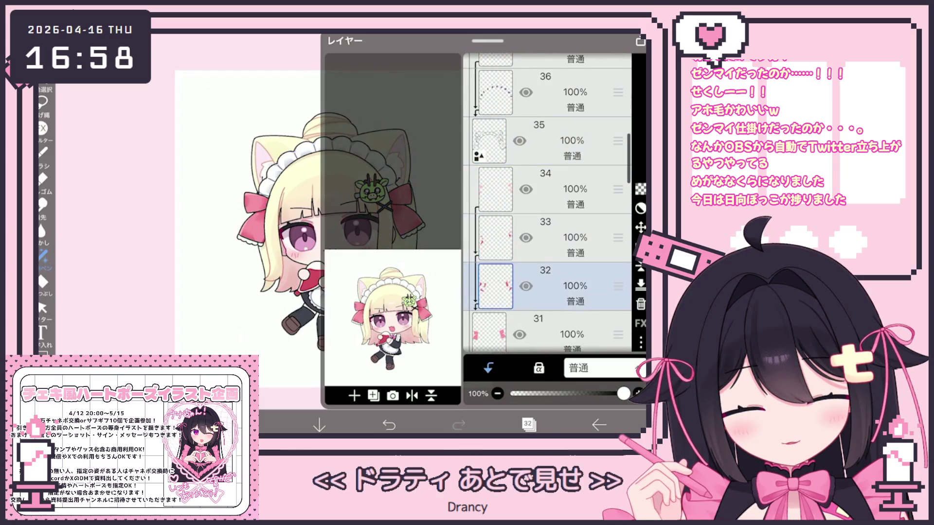
{"action": "left_click", "coordinate": [559, 335]}
{"action": "left_click", "coordinate": [528, 424]}
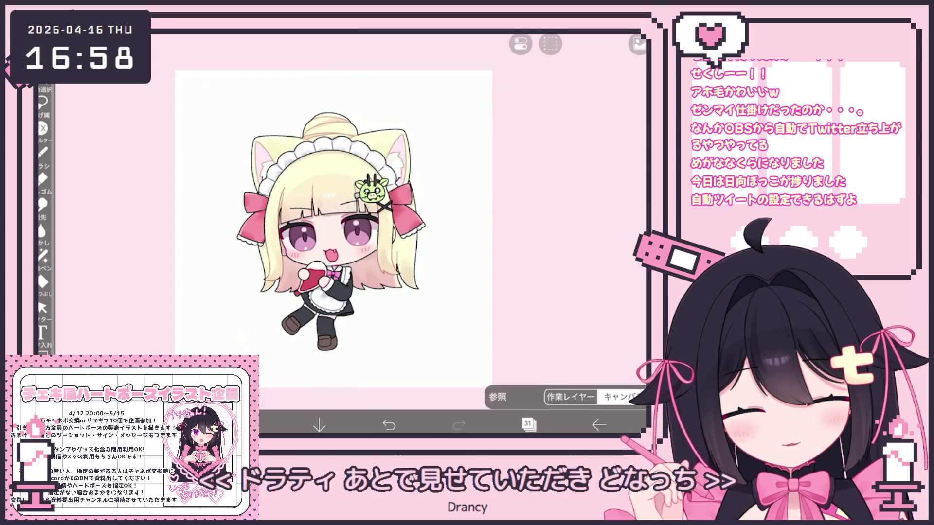
Switch to the special pen, then select layer 32.
{"action": "left_click", "coordinate": [43, 255]}
{"action": "left_click", "coordinate": [42, 256]}
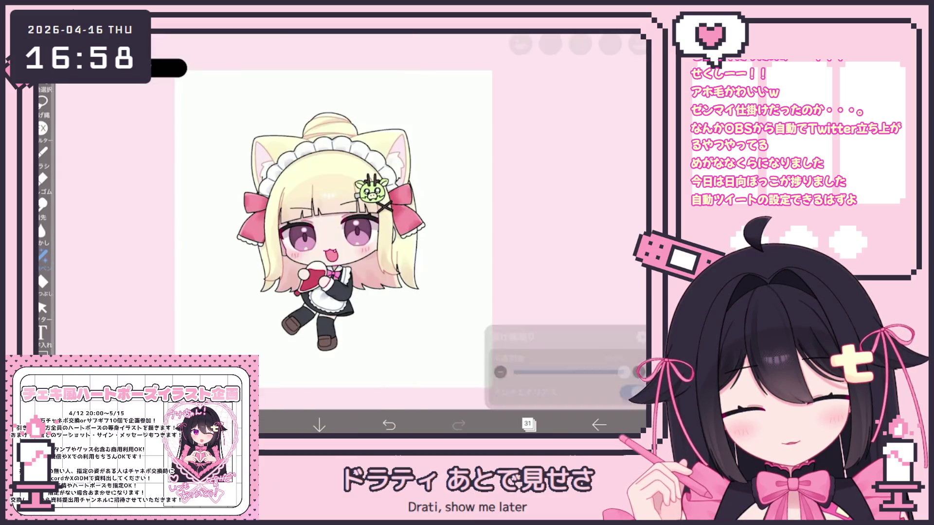
{"action": "scroll", "coordinate": [331, 229], "scroll_direction": "up", "scroll_amount": 2}
{"action": "left_click", "coordinate": [529, 425]}
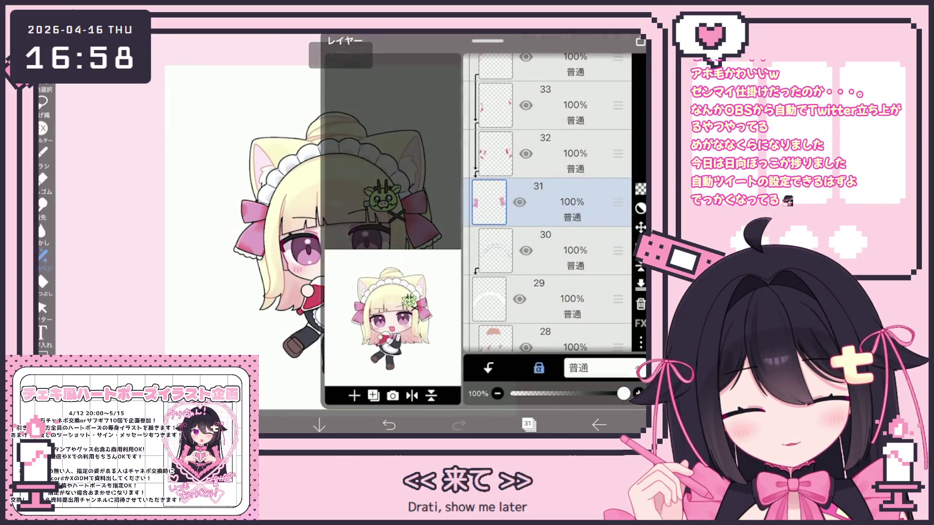
{"action": "left_click", "coordinate": [559, 153]}
Pick a pink fill colour and lock transparency on layer 32.
{"action": "left_click", "coordinate": [250, 424]}
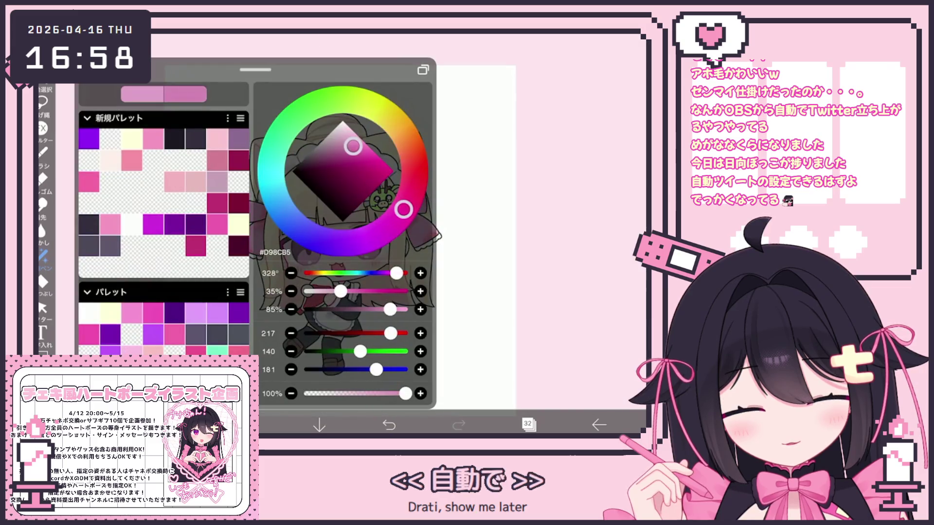
{"action": "left_click", "coordinate": [42, 102]}
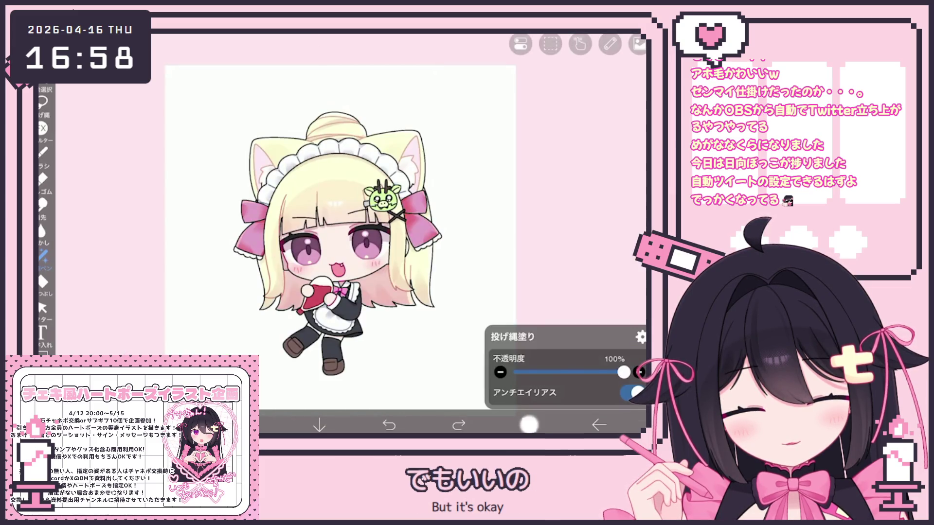
{"action": "left_click", "coordinate": [528, 424]}
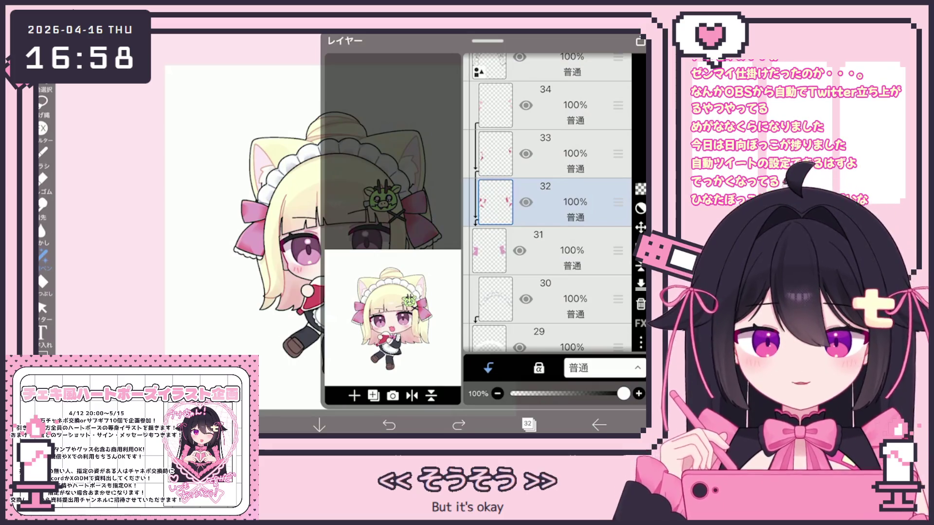
{"action": "left_click", "coordinate": [538, 368]}
{"action": "left_click", "coordinate": [529, 424]}
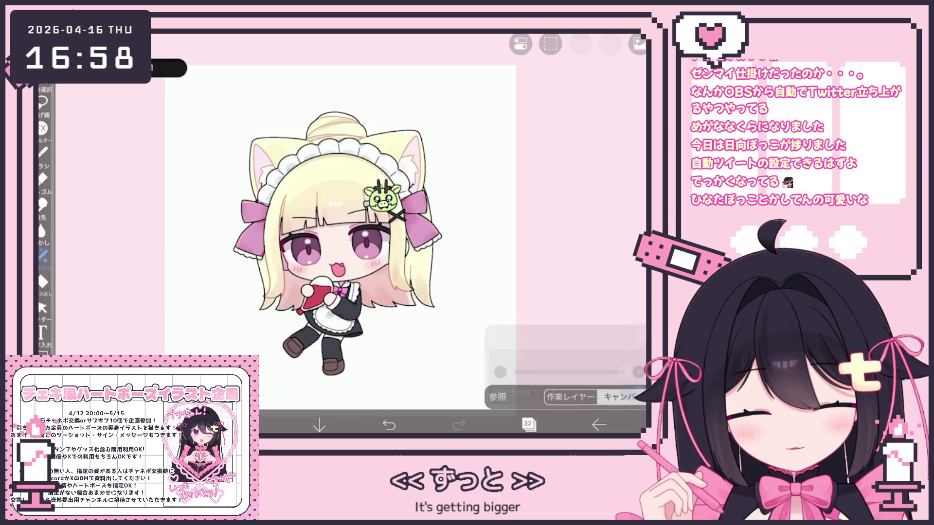
Adjust the pink painting colour in the colour picker.
{"action": "left_click", "coordinate": [248, 424]}
{"action": "left_click", "coordinate": [248, 425]}
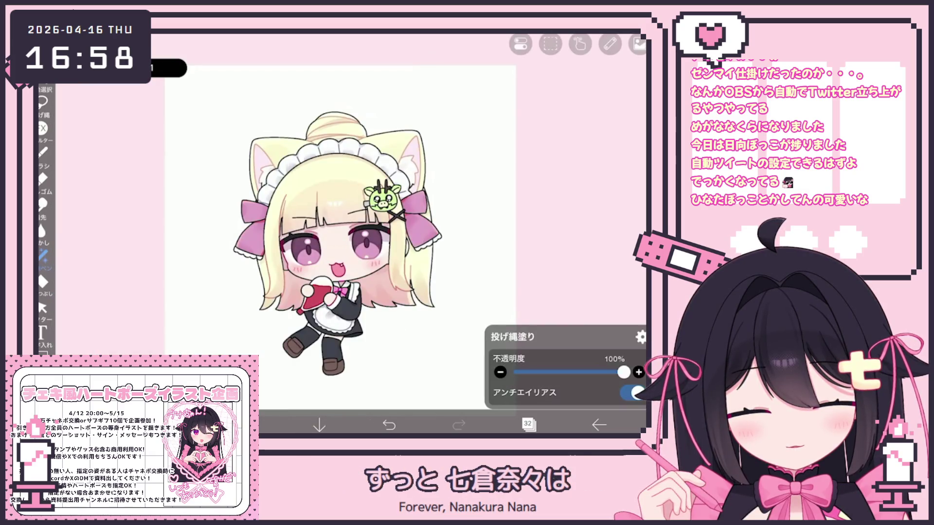
{"action": "left_click", "coordinate": [248, 425]}
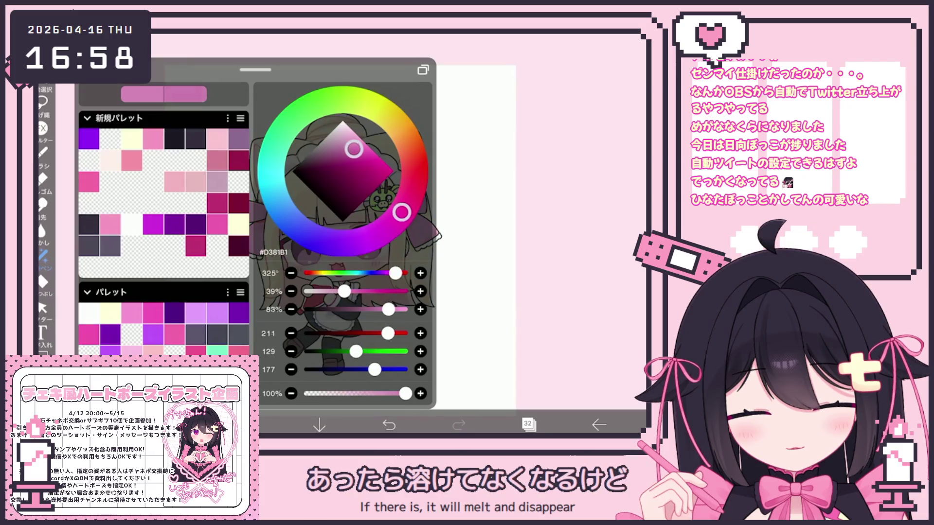
{"action": "left_click", "coordinate": [248, 424]}
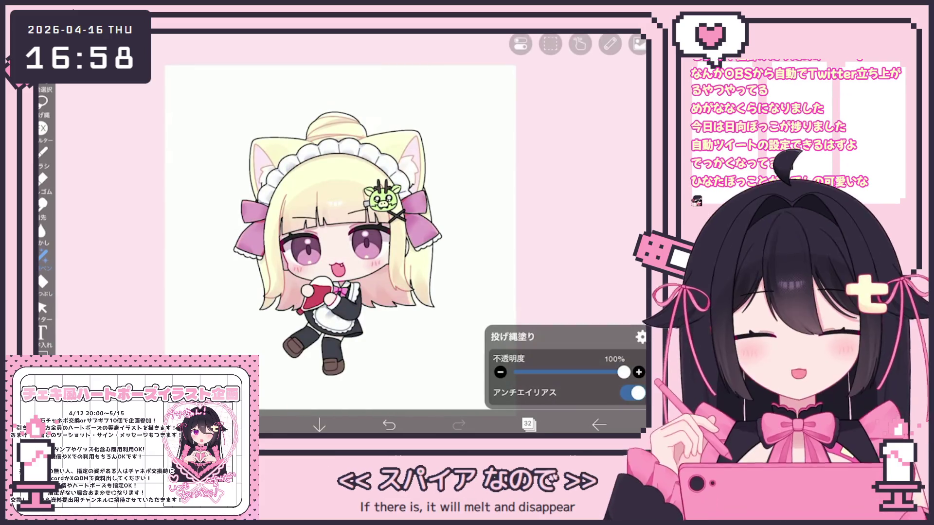
Select layer 33 and add a new layer 34 above it.
{"action": "left_click", "coordinate": [528, 425]}
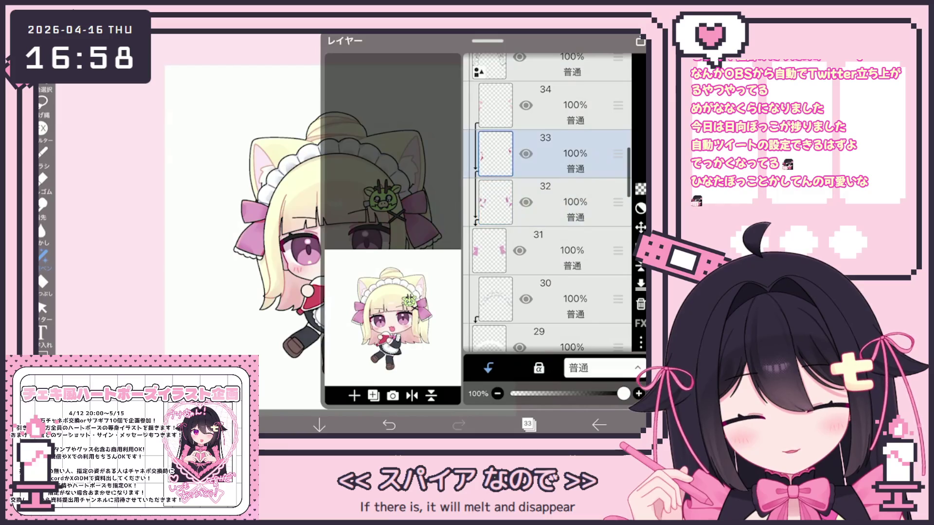
{"action": "left_click", "coordinate": [528, 425]}
{"action": "left_click", "coordinate": [529, 424]}
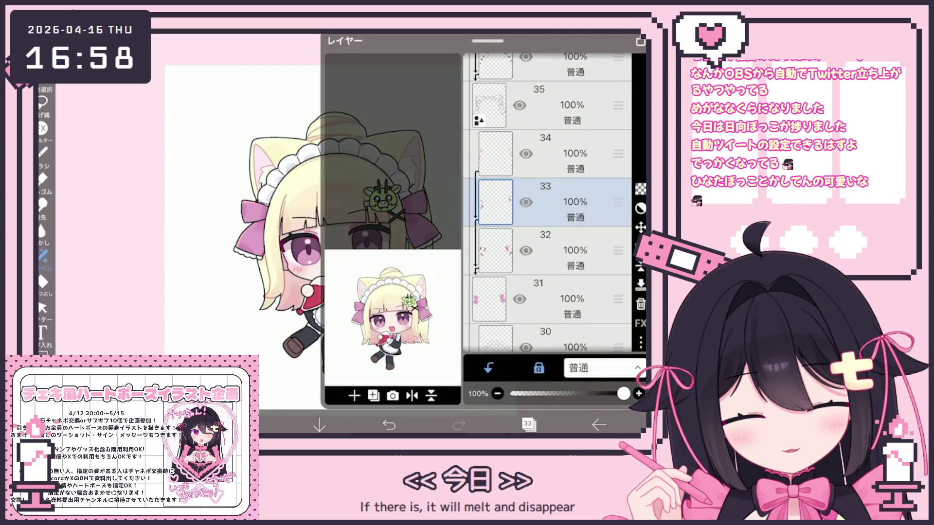
{"action": "left_click", "coordinate": [355, 406]}
{"action": "left_click", "coordinate": [528, 424]}
Switch to Lasso Fill, add a new layer above layer 34, and pick white #FFFFFF.
{"action": "left_click", "coordinate": [43, 255]}
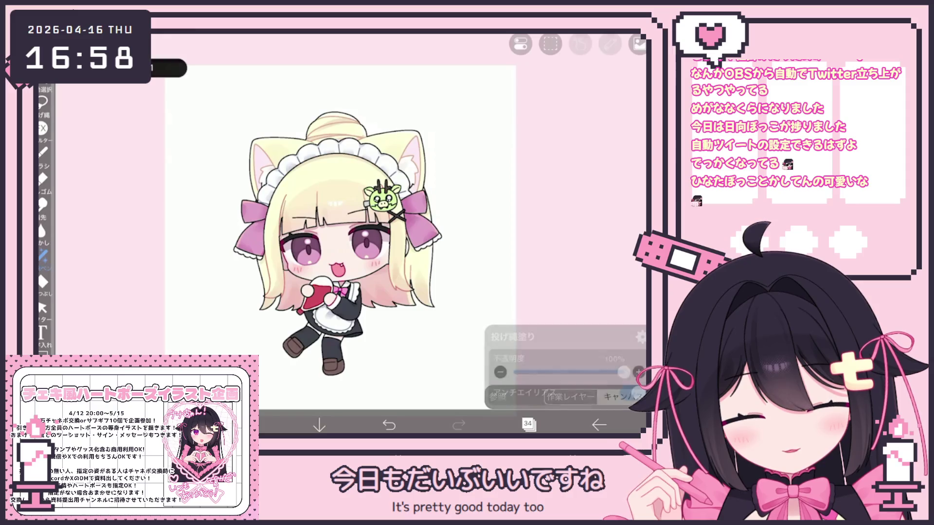
{"action": "left_click", "coordinate": [112, 224]}
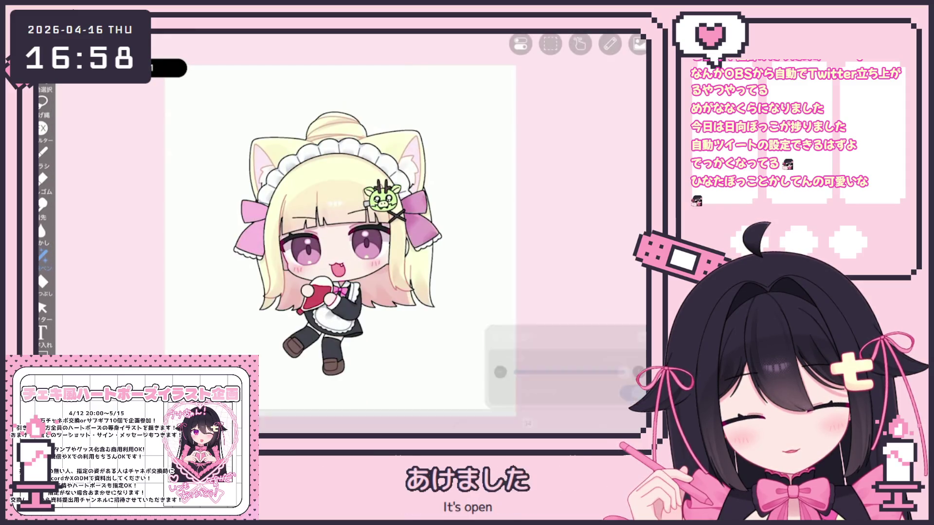
{"action": "left_click", "coordinate": [529, 424]}
{"action": "left_click", "coordinate": [529, 424]}
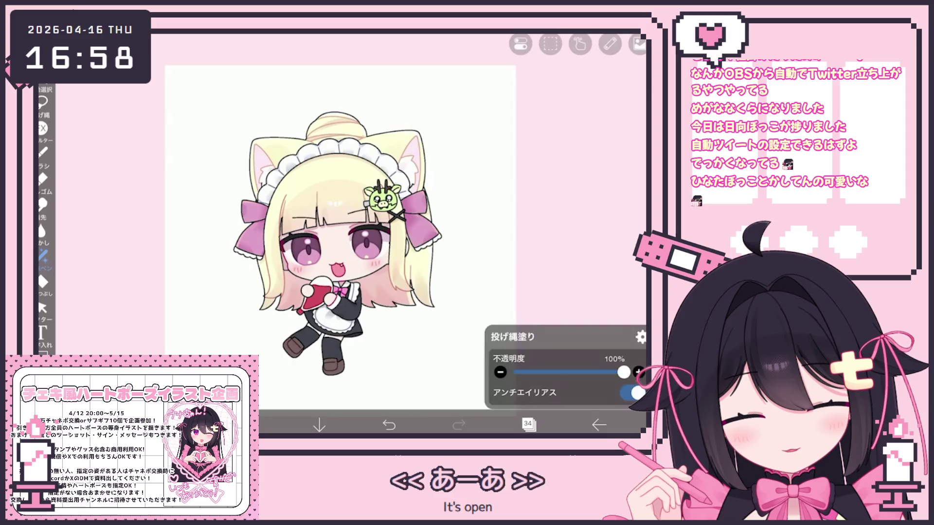
{"action": "left_click", "coordinate": [528, 425]}
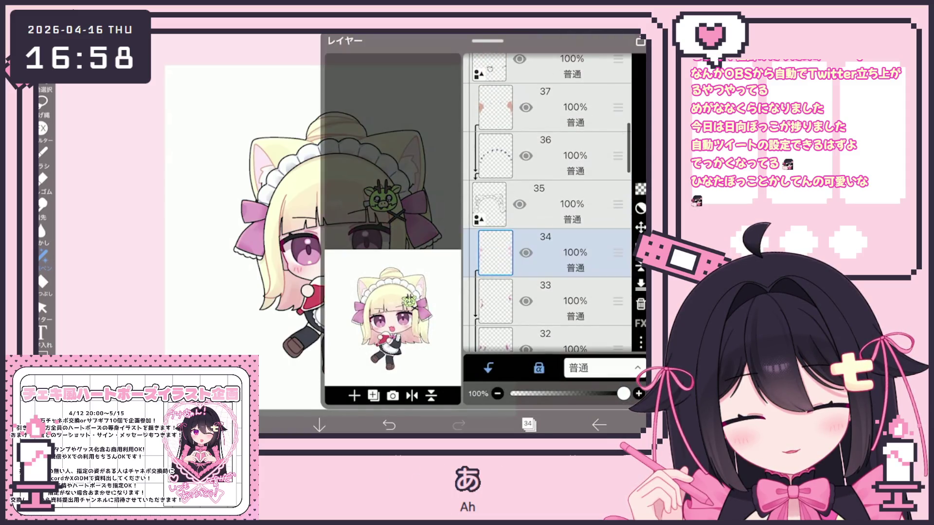
{"action": "left_click", "coordinate": [529, 424]}
{"action": "left_click", "coordinate": [528, 425]}
{"action": "left_click", "coordinate": [354, 396]}
Confirm the white colour and review the Lasso Fill settings while zooming on the face.
{"action": "left_click", "coordinate": [529, 425]}
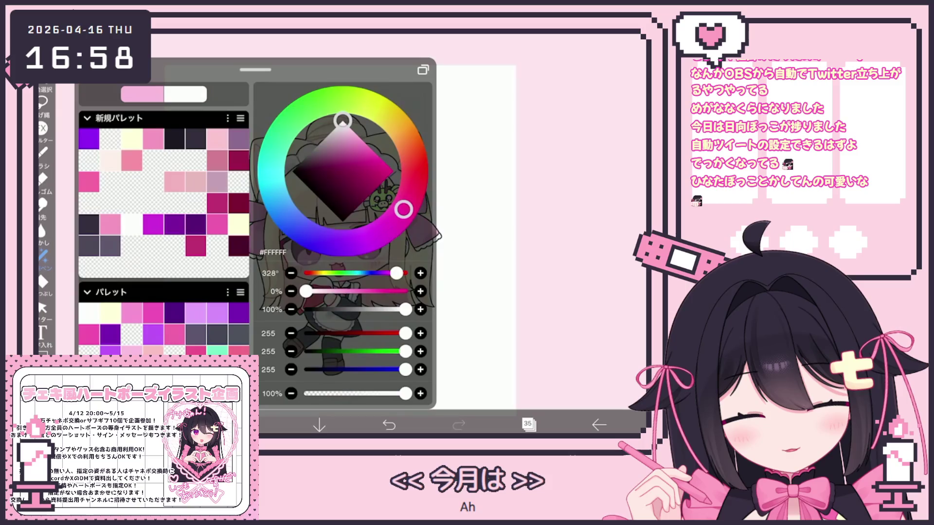
{"action": "left_click", "coordinate": [43, 281]}
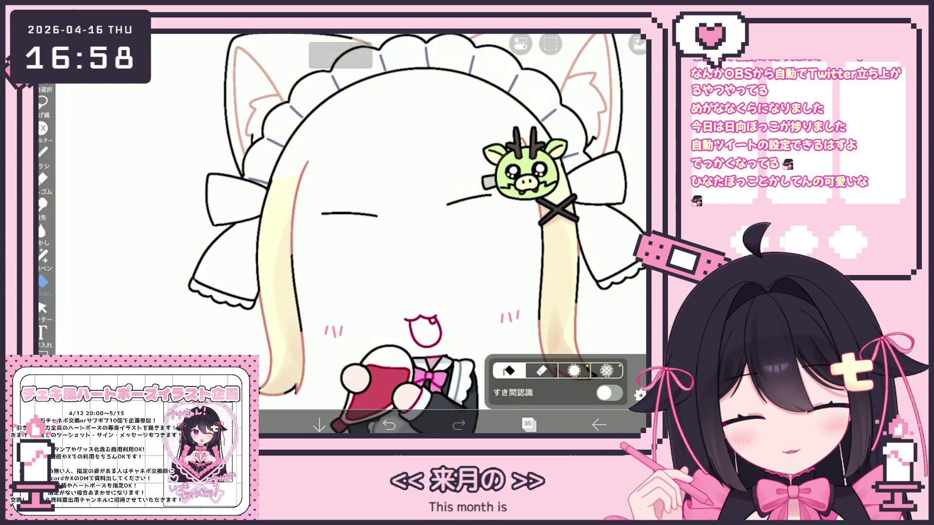
{"action": "left_click", "coordinate": [639, 394]}
{"action": "left_click", "coordinate": [639, 394]}
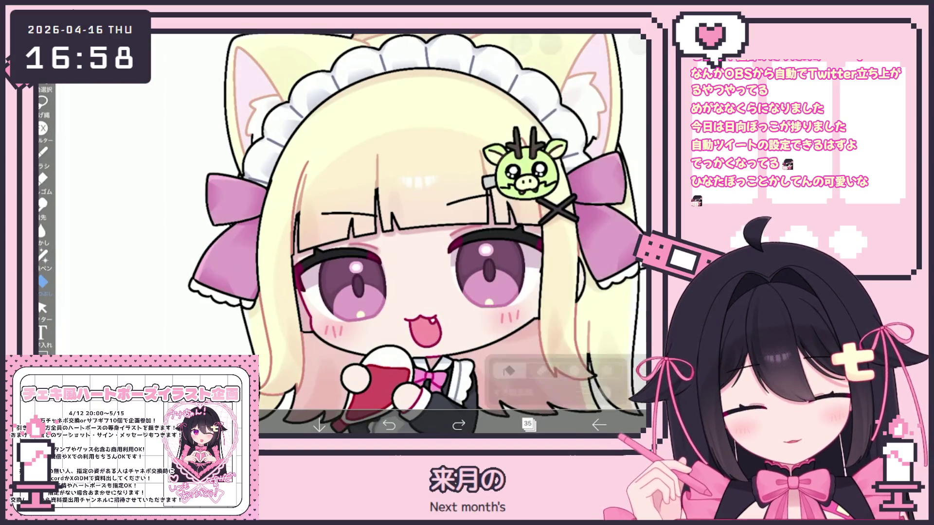
{"action": "scroll", "coordinate": [340, 234], "scroll_direction": "up", "scroll_amount": 2}
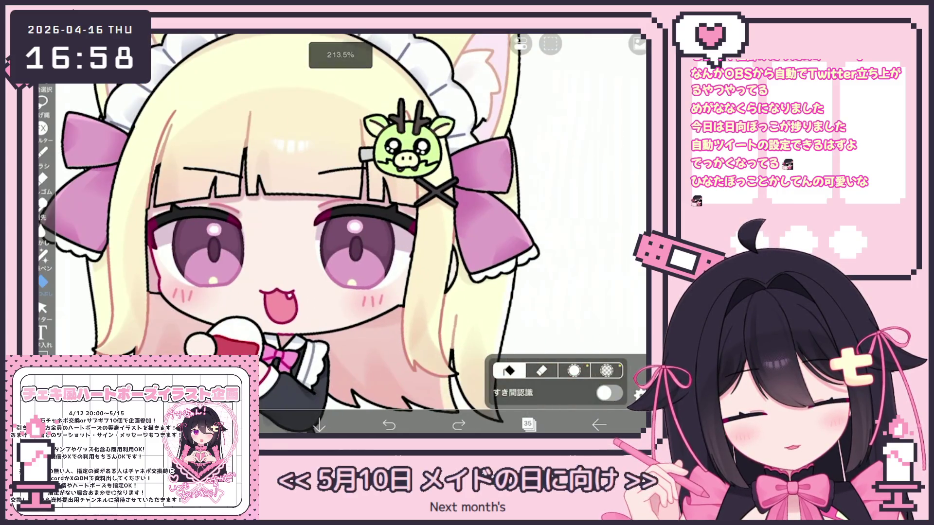
{"action": "scroll", "coordinate": [340, 234], "scroll_direction": "down", "scroll_amount": 3}
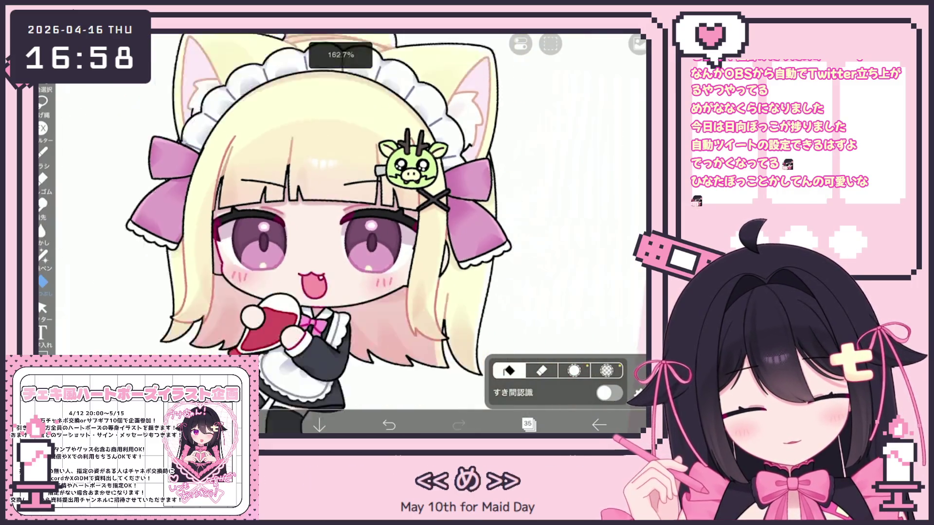
Select layer 38 in the layer list.
{"action": "left_click", "coordinate": [528, 425]}
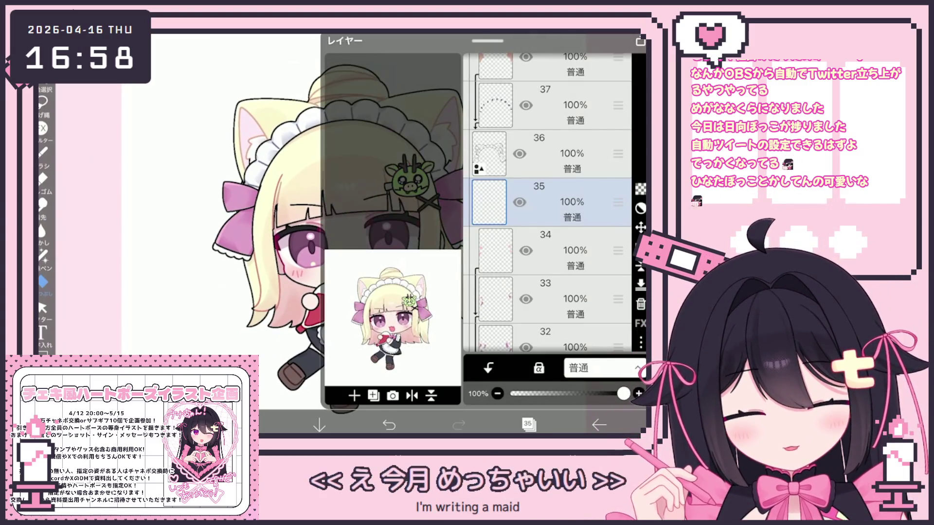
{"action": "scroll", "coordinate": [548, 201], "scroll_direction": "up", "scroll_amount": 2}
{"action": "left_click", "coordinate": [545, 136]}
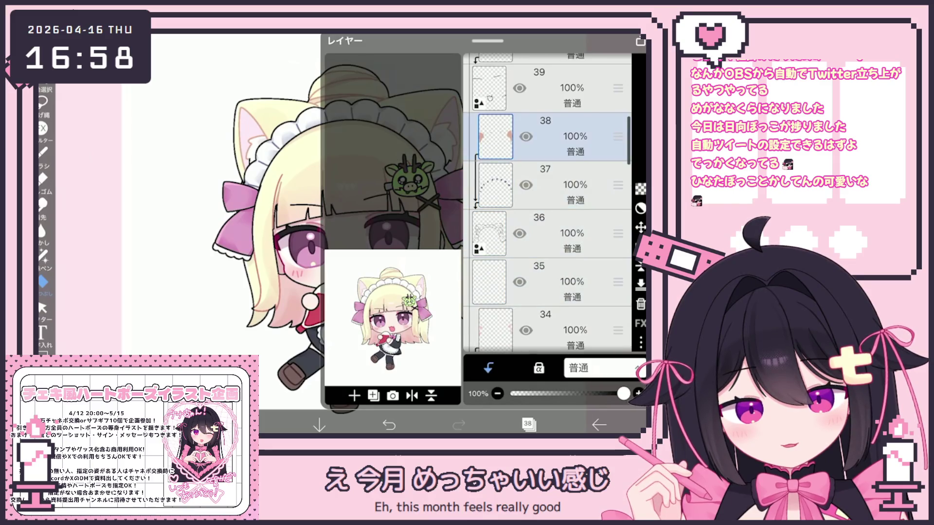
Open and close the colour picker.
{"action": "left_click", "coordinate": [528, 425]}
{"action": "left_click", "coordinate": [249, 425]}
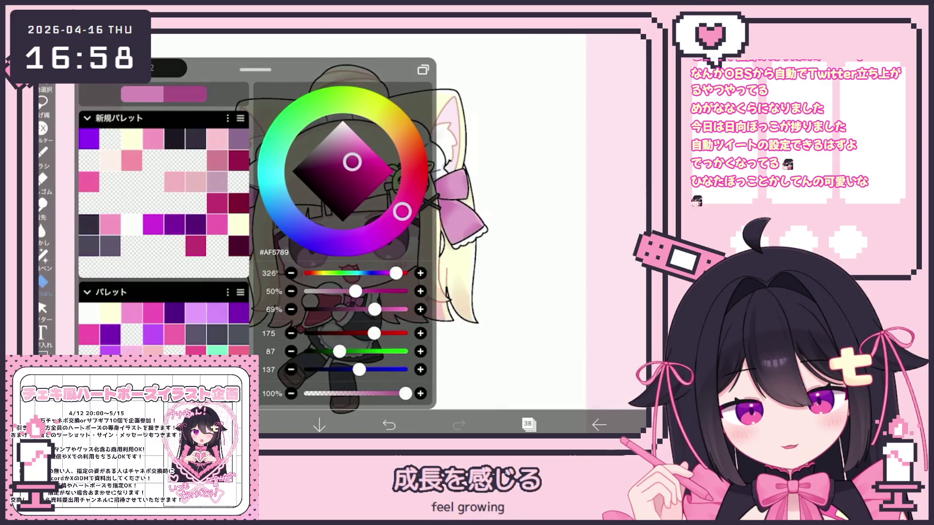
{"action": "left_click", "coordinate": [249, 424]}
Expand the character folder and select layer 64, then the pink bow layer 58.
{"action": "scroll", "coordinate": [438, 219], "scroll_direction": "up", "scroll_amount": 5}
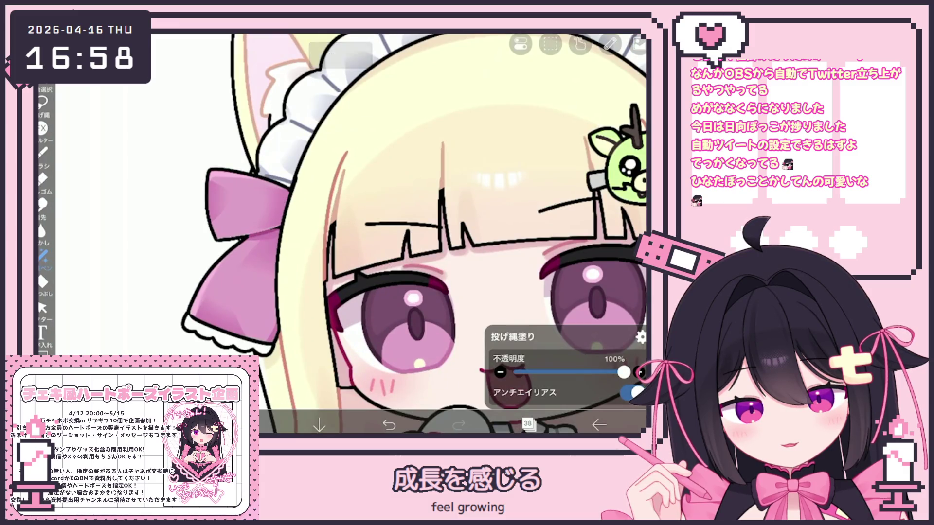
{"action": "scroll", "coordinate": [414, 233], "scroll_direction": "down", "scroll_amount": 5}
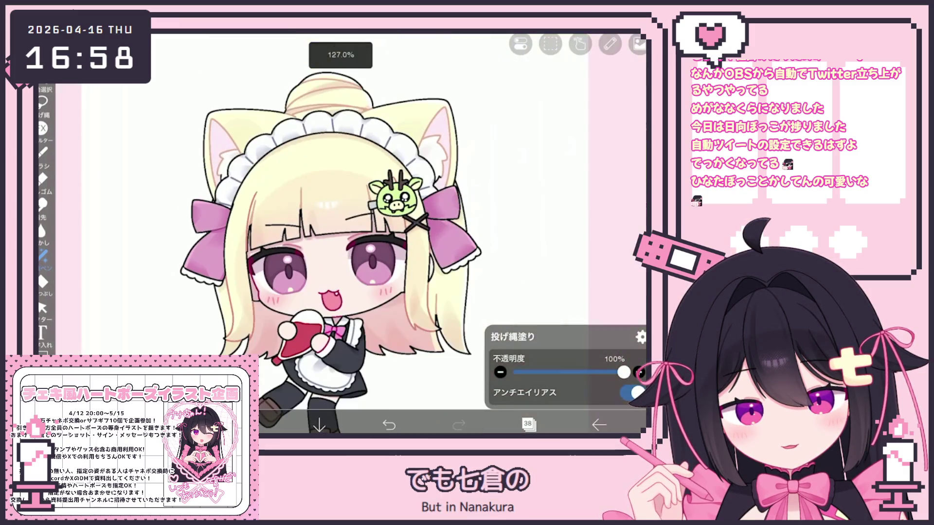
{"action": "scroll", "coordinate": [292, 170], "scroll_direction": "up", "scroll_amount": 5}
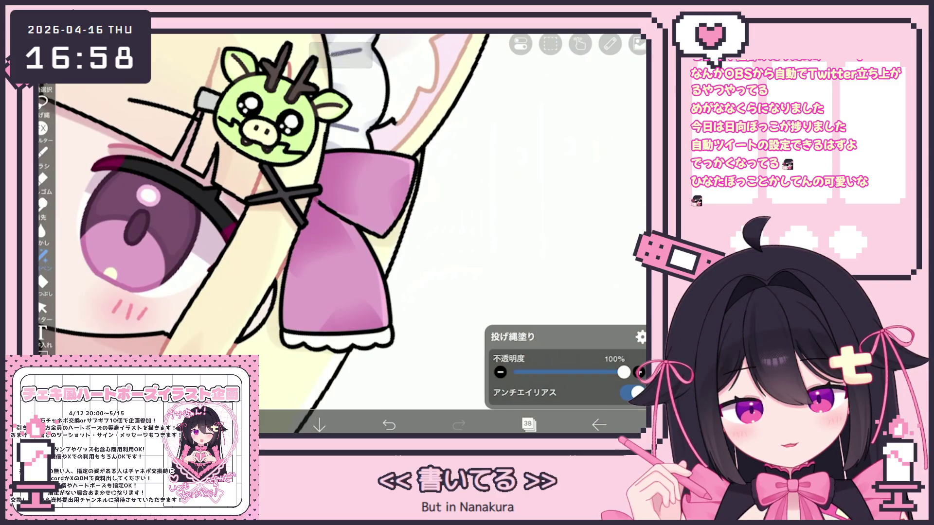
{"action": "scroll", "coordinate": [292, 218], "scroll_direction": "down", "scroll_amount": 5}
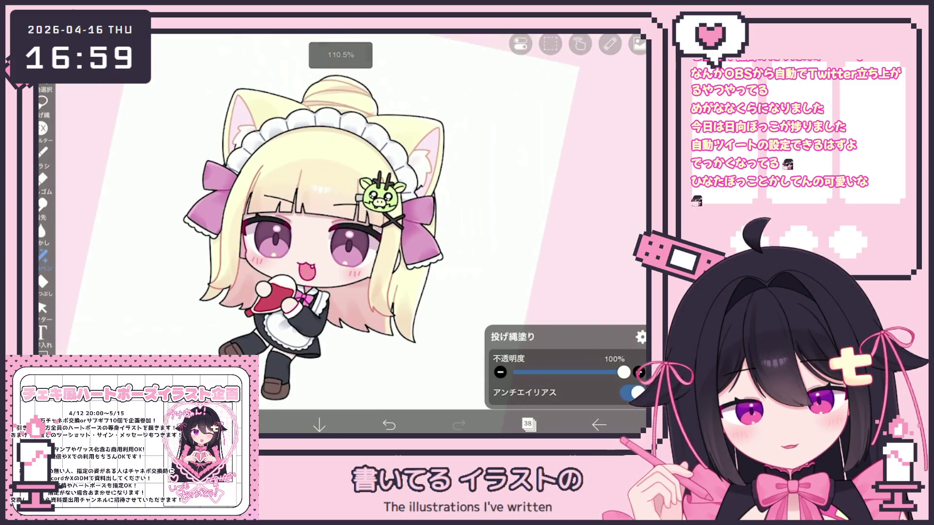
{"action": "scroll", "coordinate": [353, 224], "scroll_direction": "down", "scroll_amount": 2}
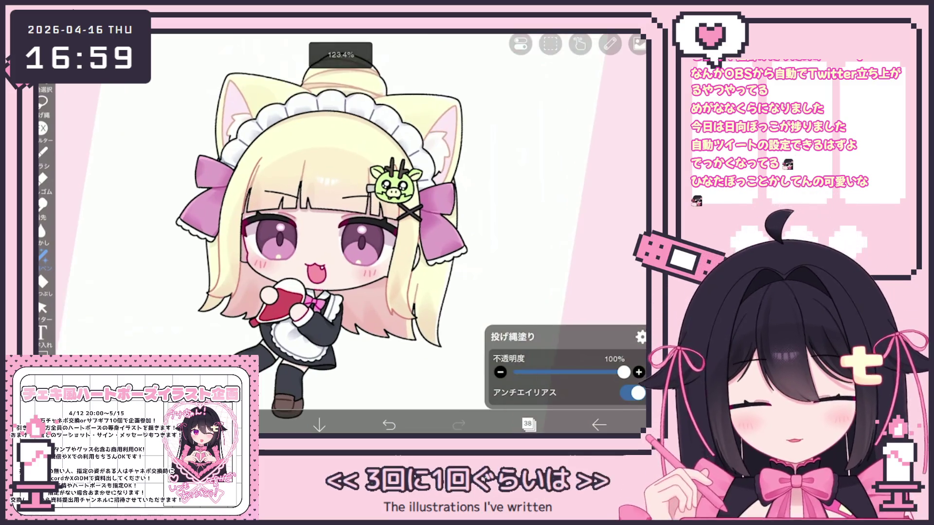
{"action": "scroll", "coordinate": [272, 243], "scroll_direction": "up", "scroll_amount": 5}
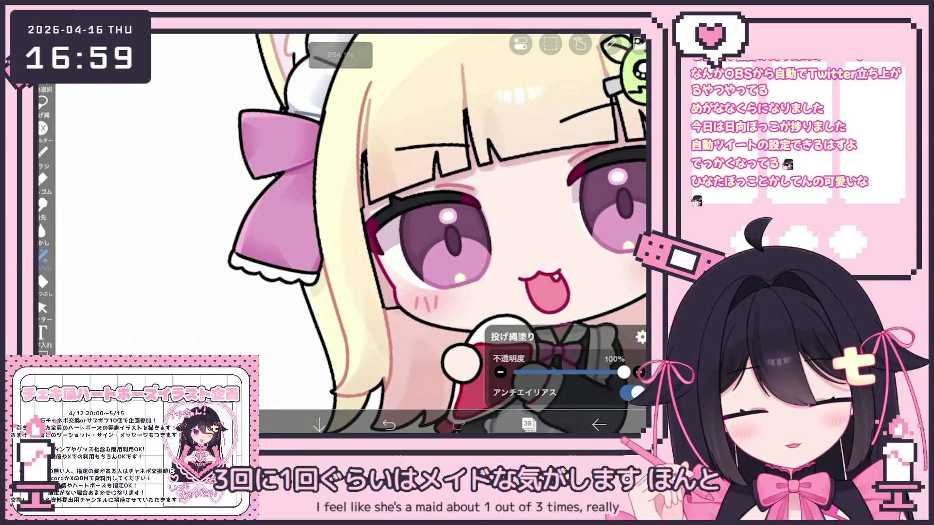
{"action": "scroll", "coordinate": [370, 233], "scroll_direction": "down", "scroll_amount": 3}
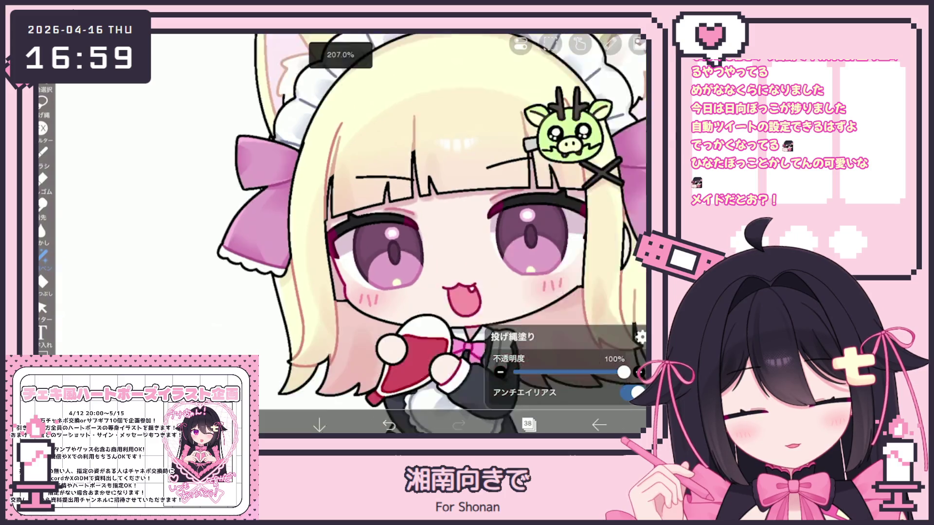
{"action": "scroll", "coordinate": [369, 233], "scroll_direction": "up", "scroll_amount": 5}
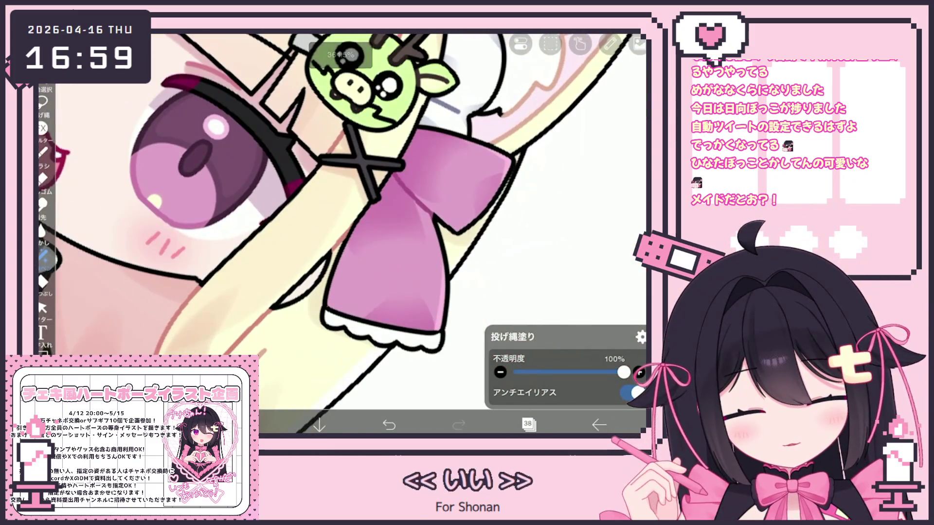
{"action": "scroll", "coordinate": [340, 233], "scroll_direction": "down", "scroll_amount": 5}
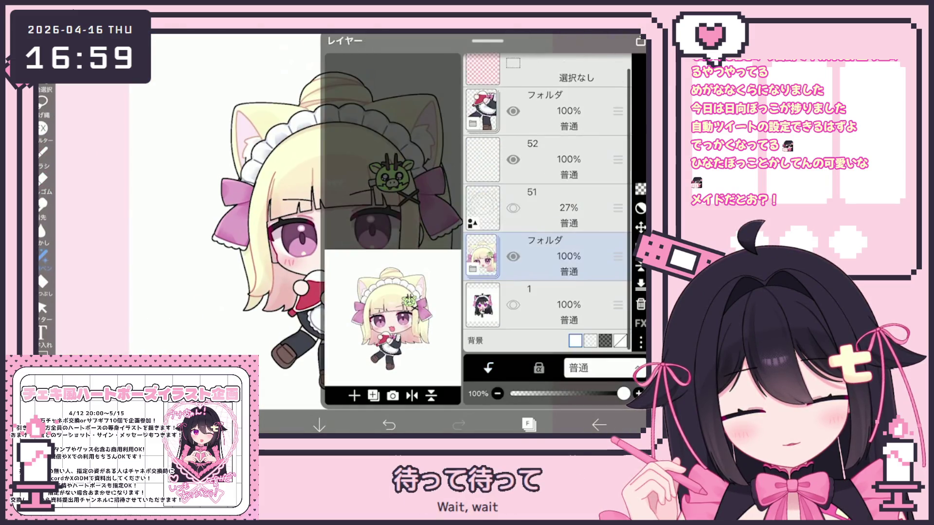
{"action": "left_click", "coordinate": [559, 235]}
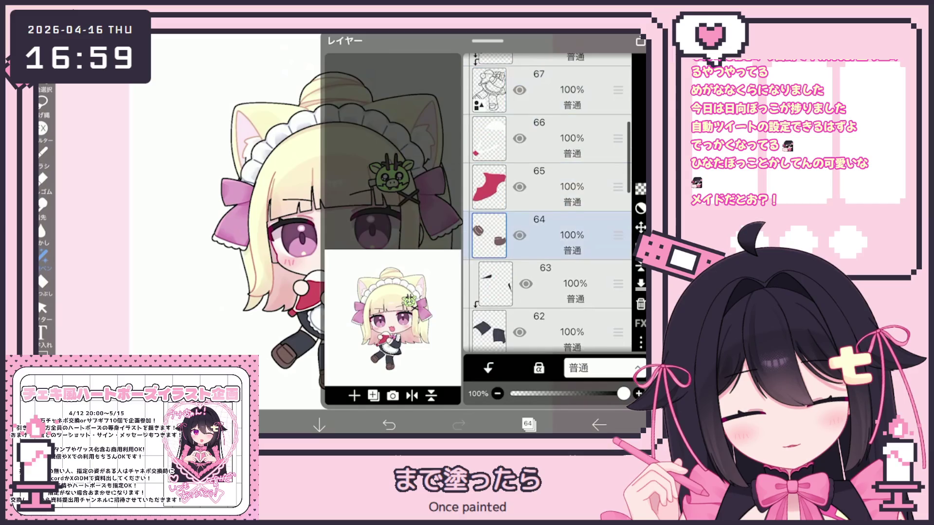
{"action": "left_click", "coordinate": [559, 213]}
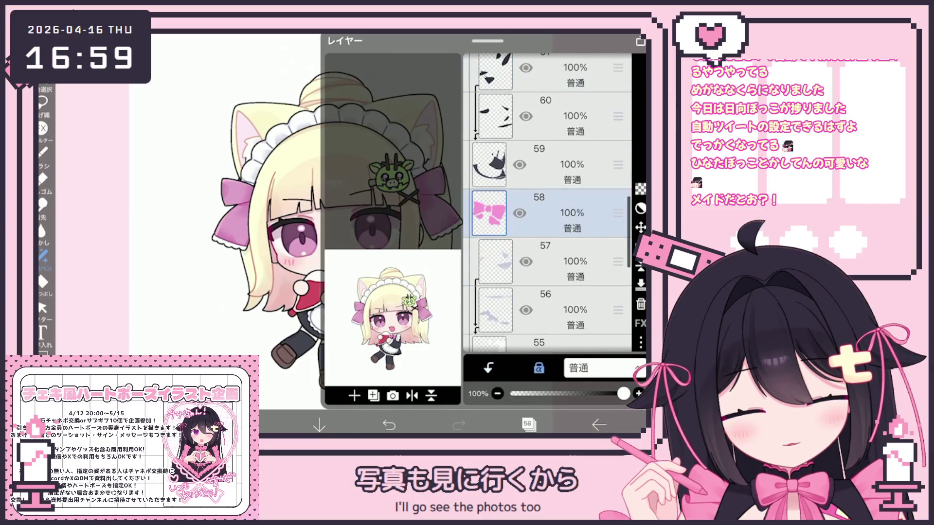
{"action": "left_click", "coordinate": [528, 424]}
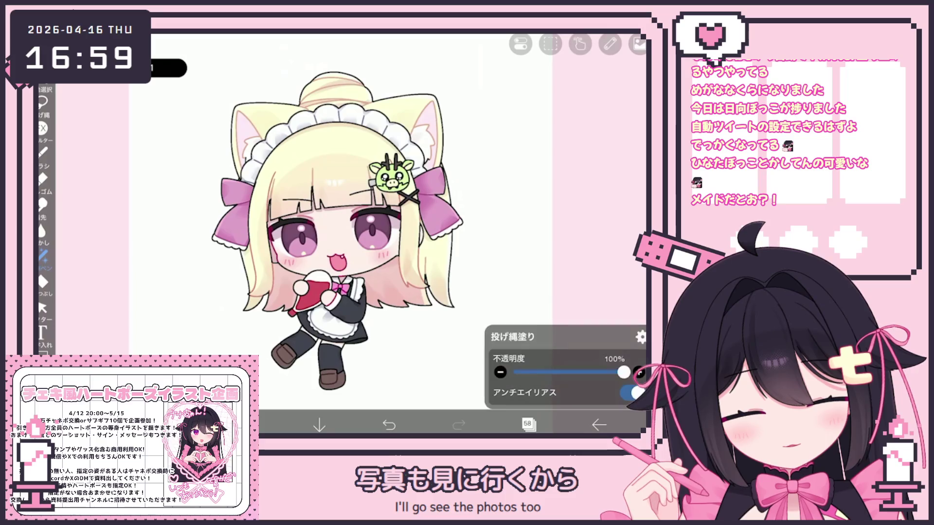
Select layer 69 and switch back to the Lasso Fill tool.
{"action": "left_click", "coordinate": [528, 424]}
{"action": "scroll", "coordinate": [550, 204], "scroll_direction": "up", "scroll_amount": 5}
{"action": "scroll", "coordinate": [549, 205], "scroll_direction": "up", "scroll_amount": 2}
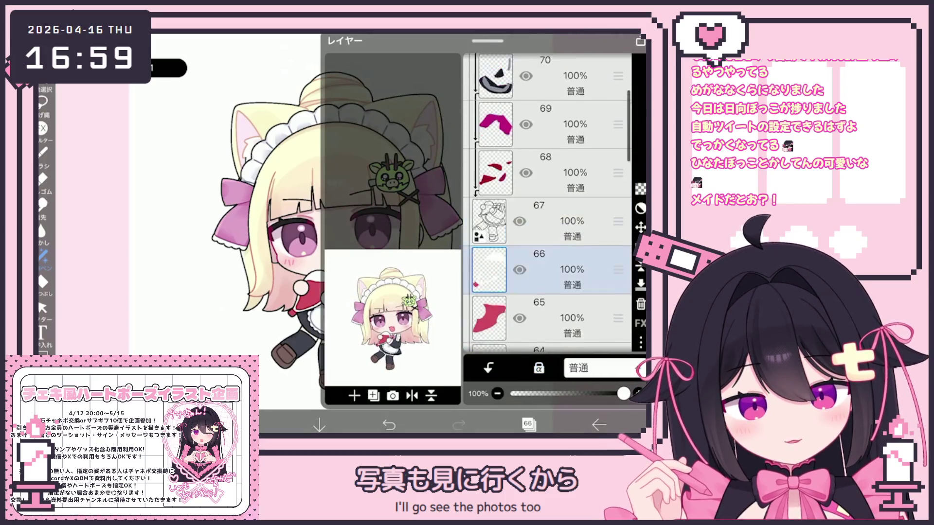
{"action": "left_click", "coordinate": [560, 156]}
{"action": "left_click", "coordinate": [528, 424]}
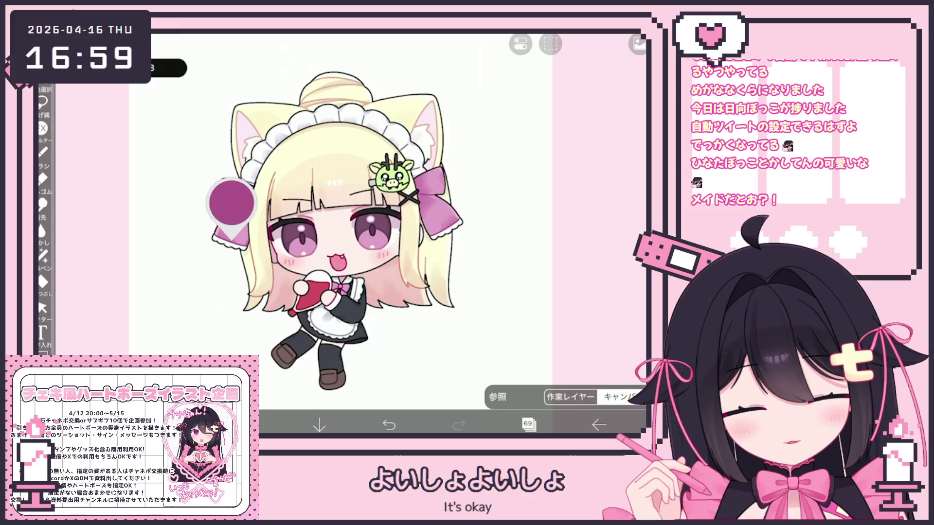
{"action": "left_click", "coordinate": [42, 256]}
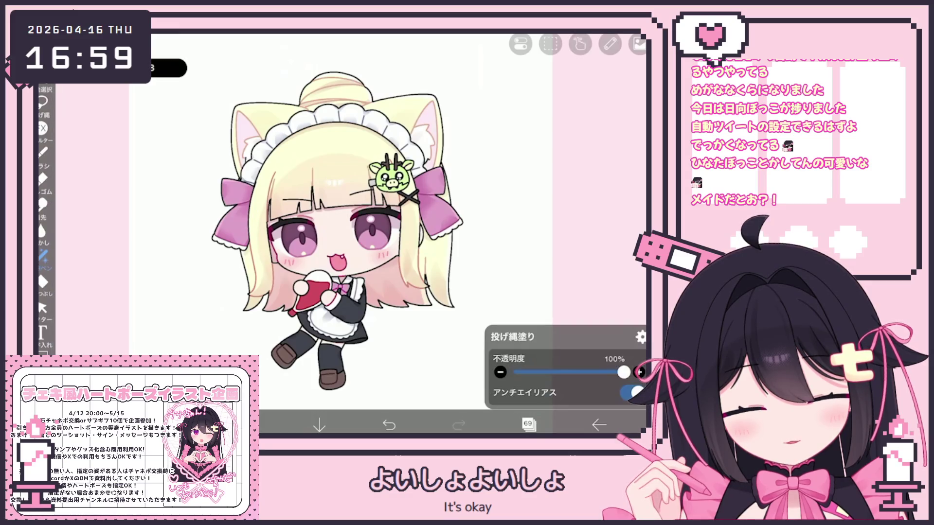
Make layer 62 the working layer and return to the canvas.
{"action": "scroll", "coordinate": [340, 229], "scroll_direction": "down", "scroll_amount": 2}
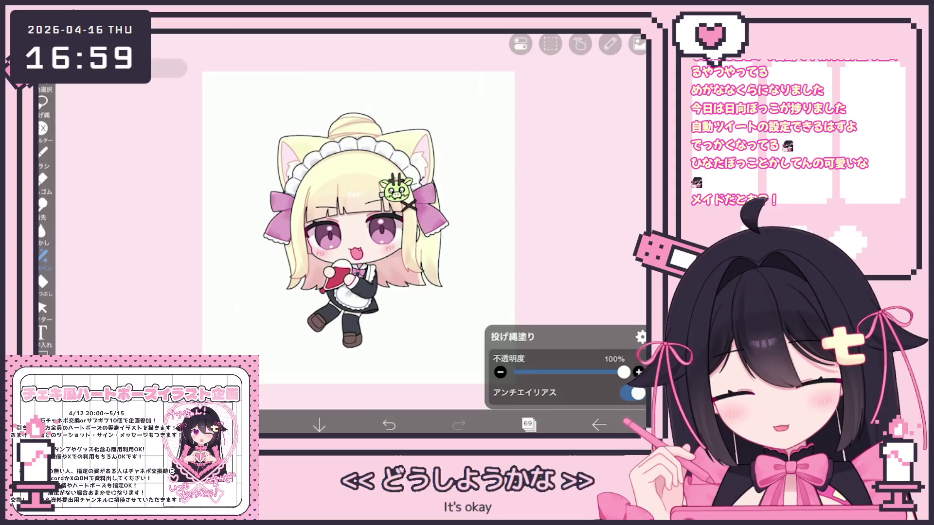
{"action": "left_click", "coordinate": [528, 425]}
{"action": "scroll", "coordinate": [547, 204], "scroll_direction": "down", "scroll_amount": 7}
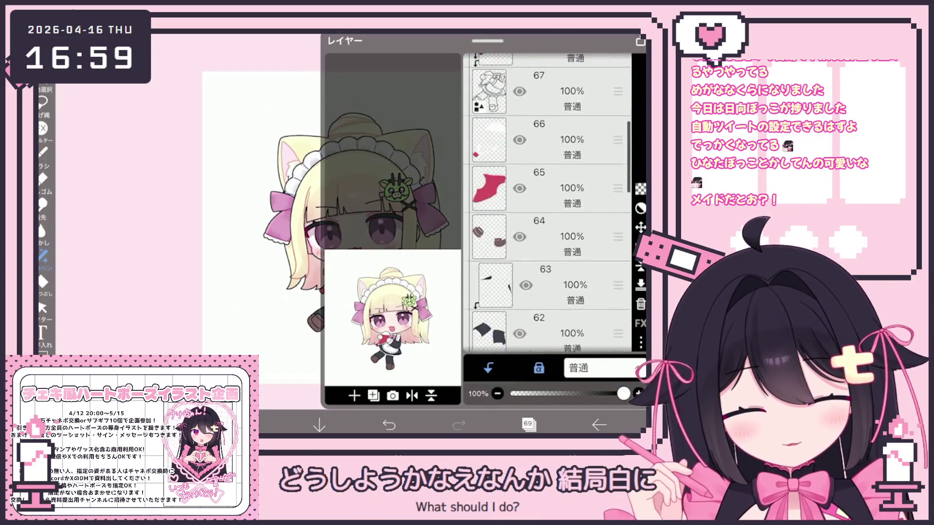
{"action": "left_click", "coordinate": [550, 160]}
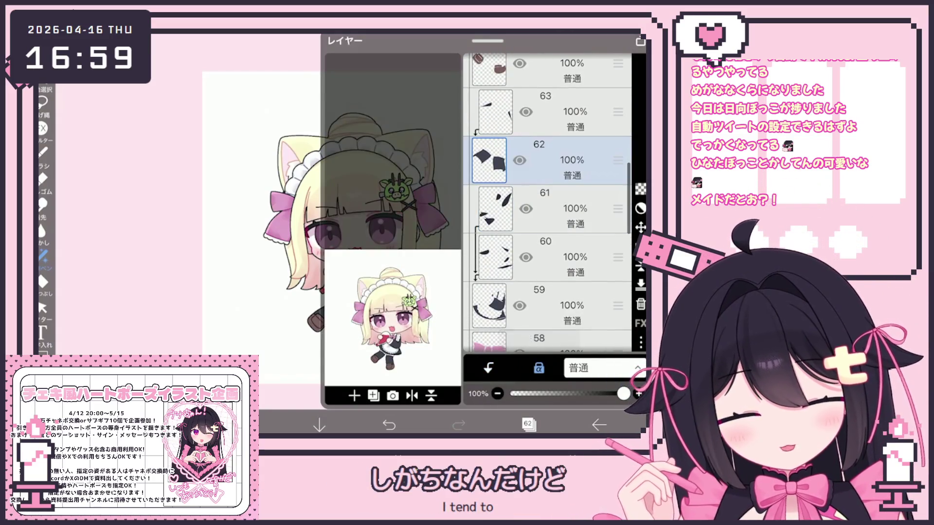
{"action": "left_click", "coordinate": [528, 424]}
Select layer 64, which holds the maid's shoes, and return to the canvas.
{"action": "scroll", "coordinate": [358, 229], "scroll_direction": "up", "scroll_amount": 3}
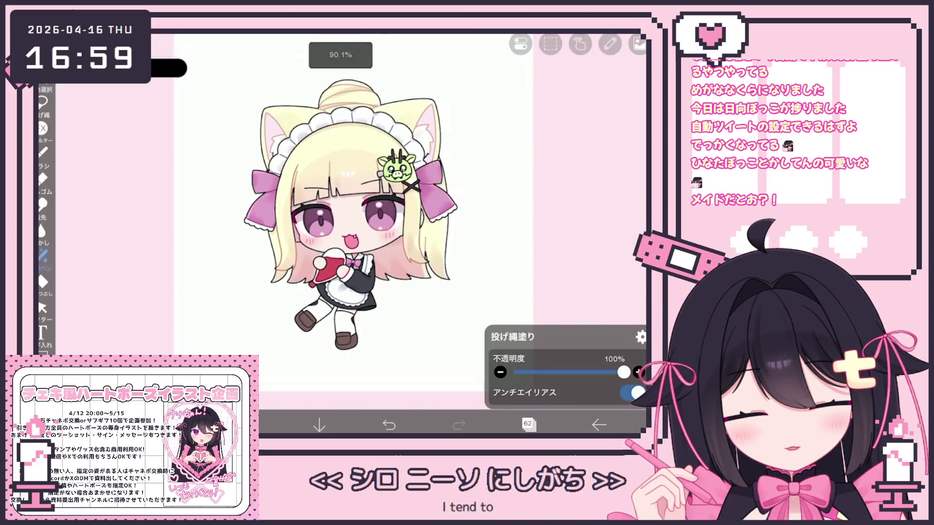
{"action": "left_click", "coordinate": [528, 425]}
{"action": "left_click", "coordinate": [549, 153]}
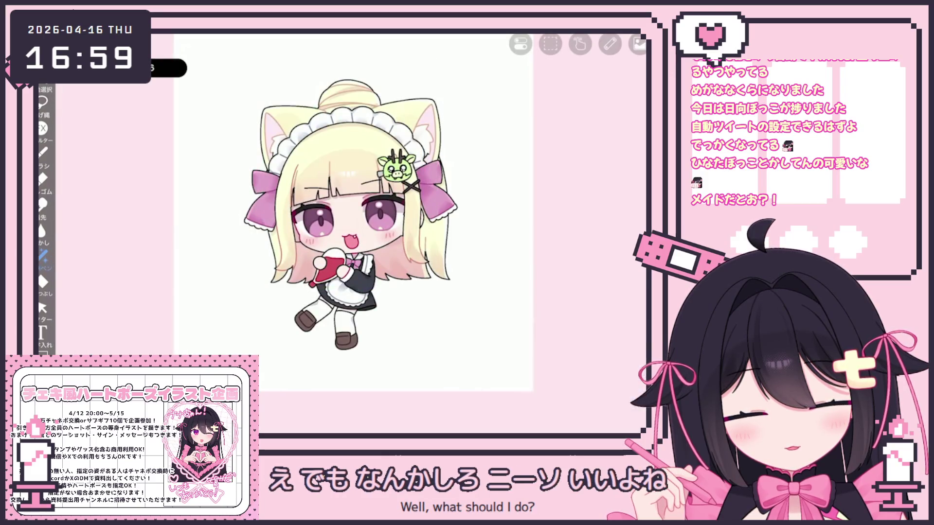
{"action": "left_click", "coordinate": [528, 424]}
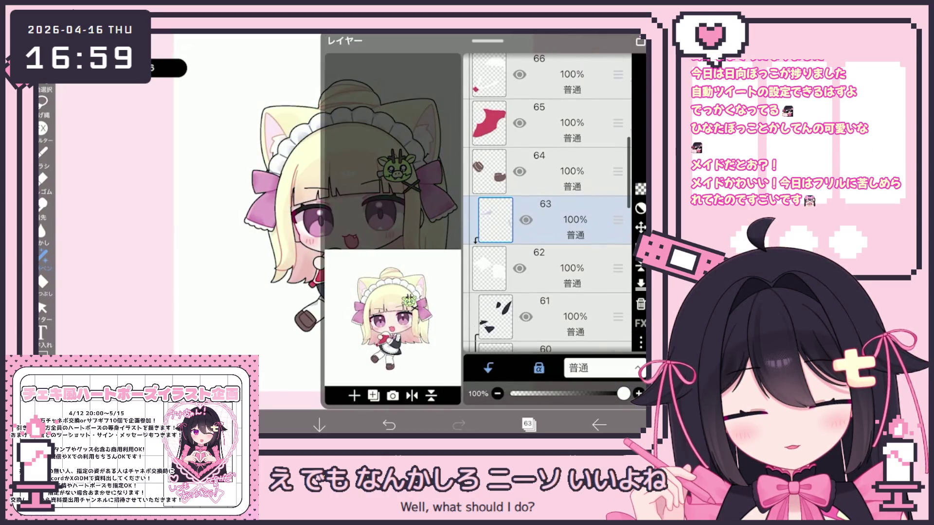
{"action": "left_click", "coordinate": [538, 153]}
{"action": "scroll", "coordinate": [547, 204], "scroll_direction": "up", "scroll_amount": 2}
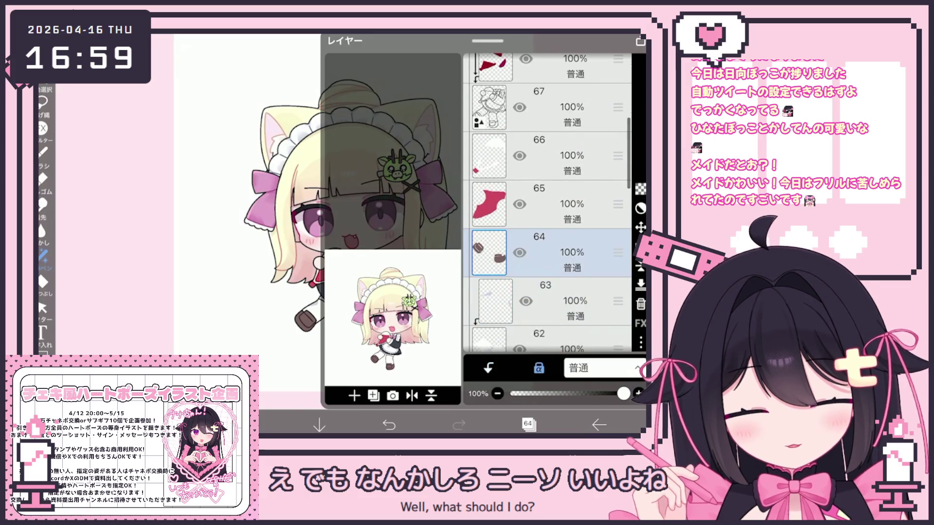
{"action": "left_click", "coordinate": [528, 425]}
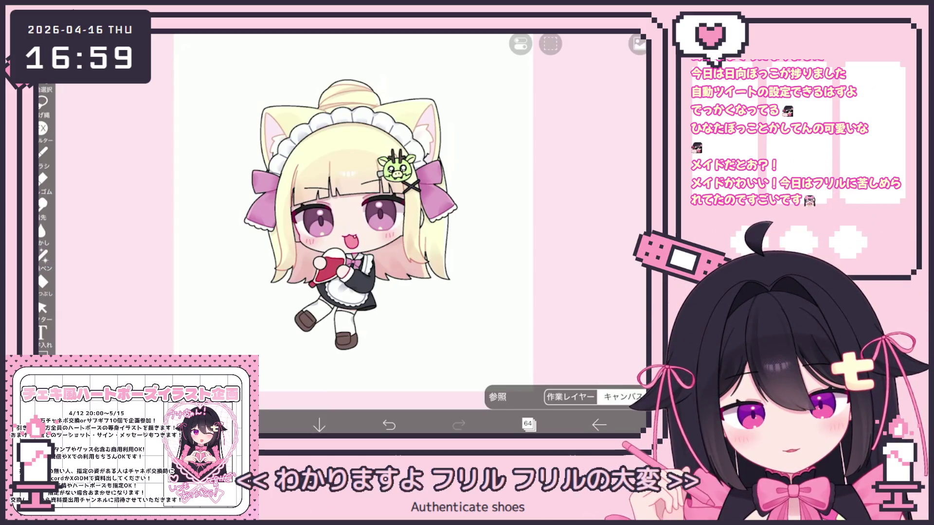
Try a pink fill on the shoes, undo it, then select top layer 71 and open the exit menu.
{"action": "left_click", "coordinate": [42, 256]}
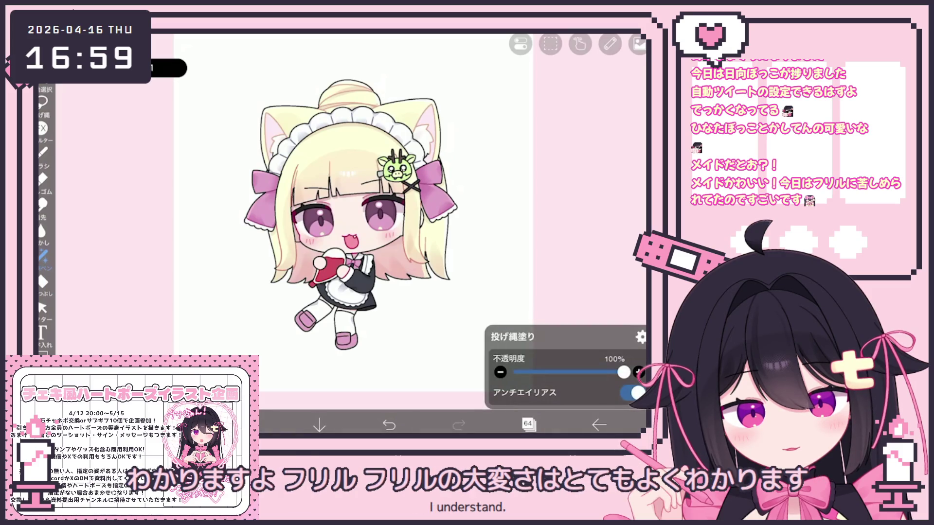
{"action": "key", "text": "ctrl+z"}
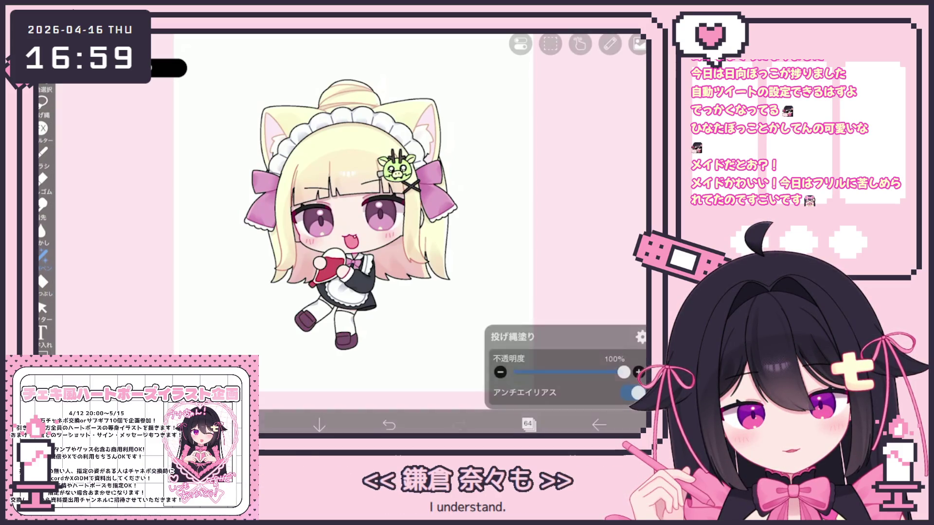
{"action": "left_click", "coordinate": [528, 424]}
{"action": "scroll", "coordinate": [545, 219], "scroll_direction": "up", "scroll_amount": 5}
{"action": "left_click", "coordinate": [550, 173]}
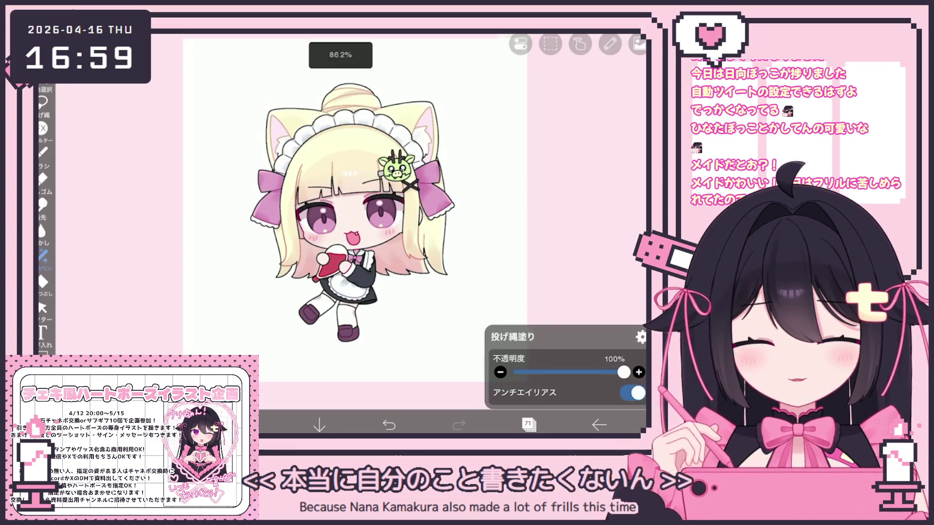
{"action": "left_click", "coordinate": [598, 424]}
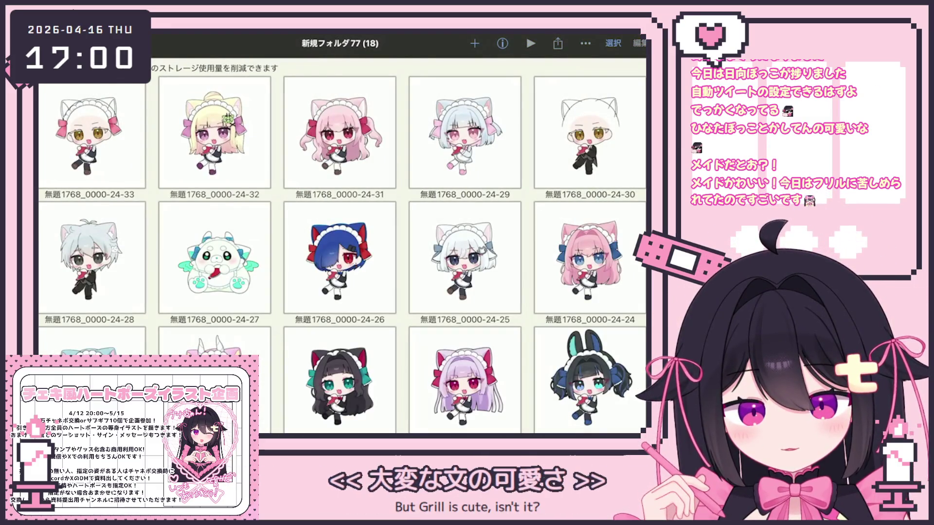
Preview artworks 24-27 and 05-40 full size, then close back to the gallery grid.
{"action": "left_click", "coordinate": [215, 257]}
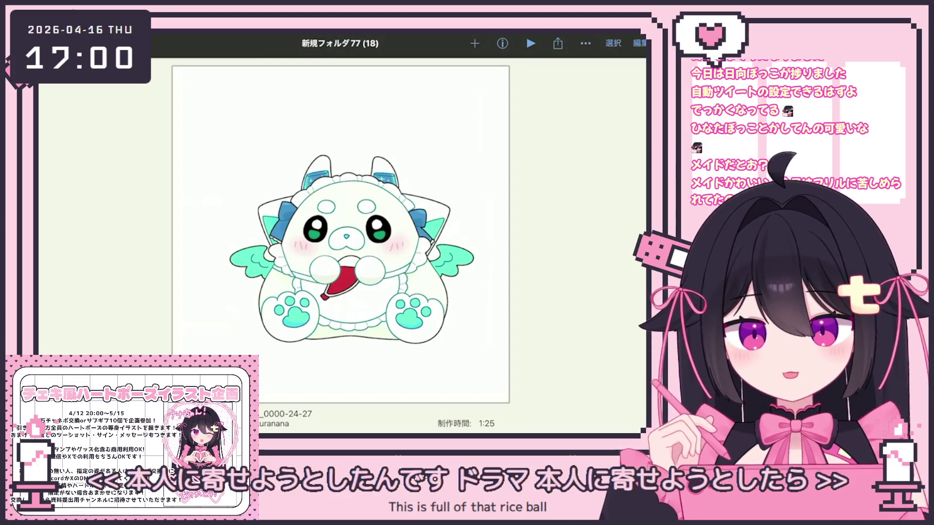
{"action": "scroll", "coordinate": [342, 247], "scroll_direction": "down", "scroll_amount": 3}
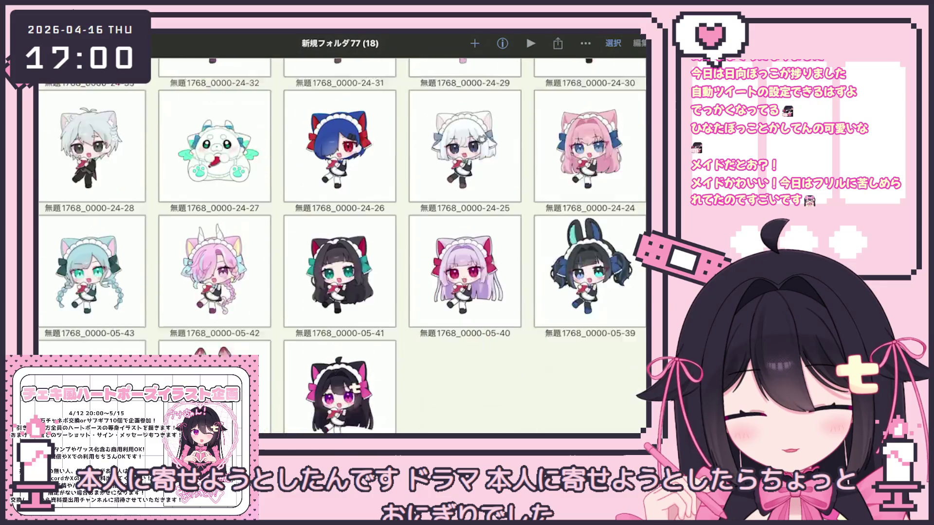
{"action": "left_click", "coordinate": [465, 246]}
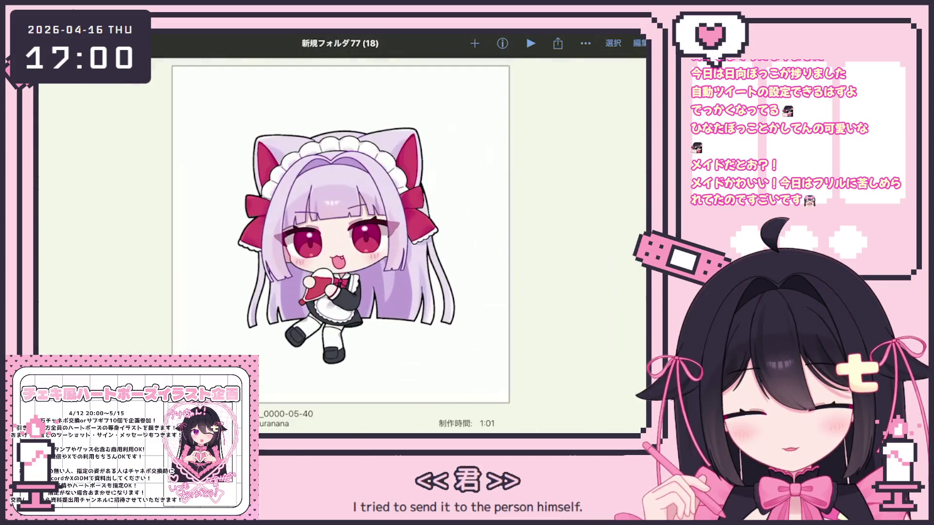
{"action": "left_click_drag", "start_coordinate": [292, 244], "coordinate": [438, 243]}
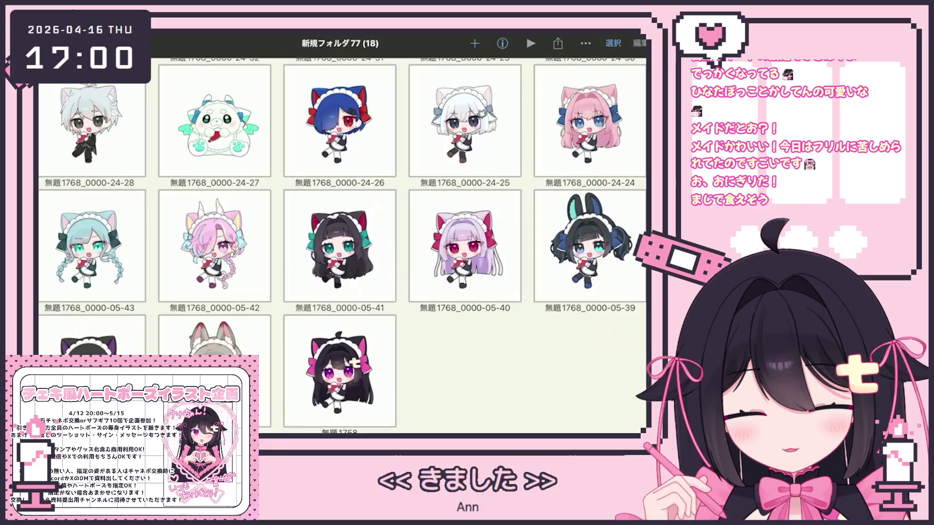
{"action": "scroll", "coordinate": [342, 247], "scroll_direction": "up", "scroll_amount": 3}
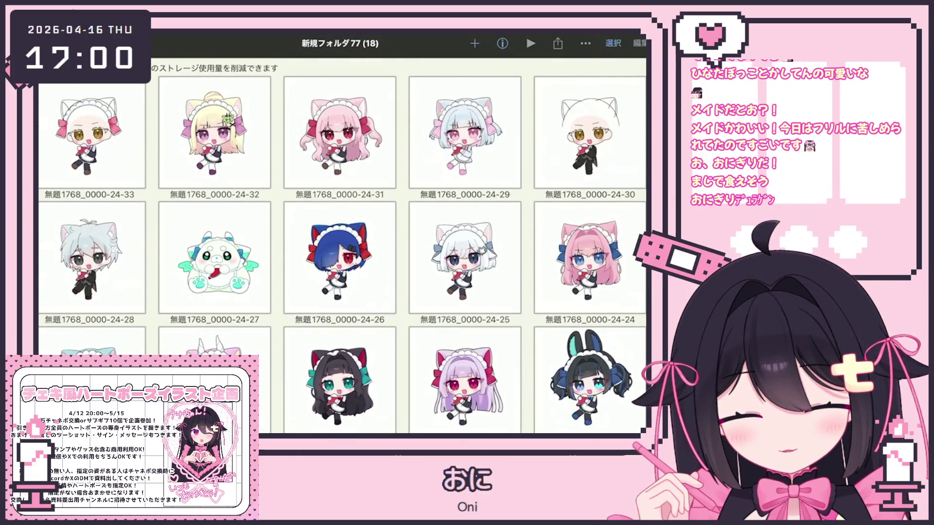
{"action": "left_click", "coordinate": [215, 258]}
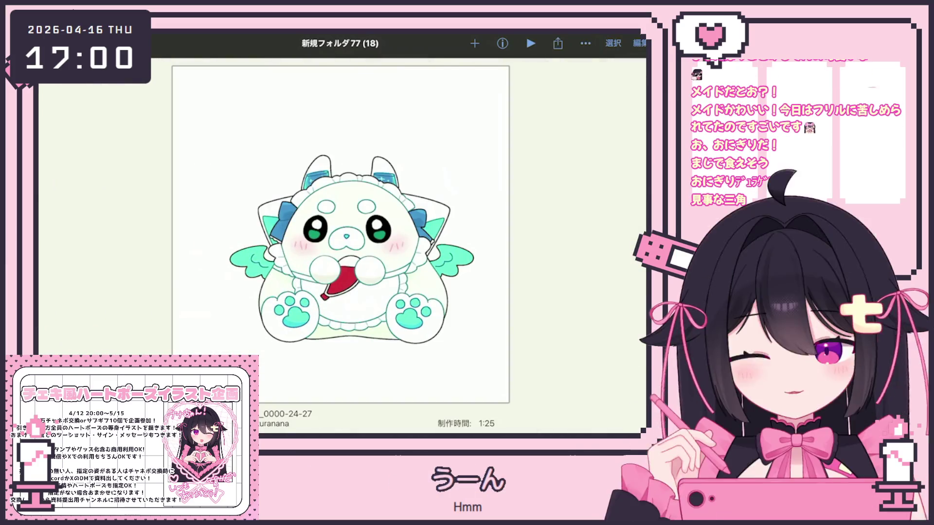
{"action": "key", "text": "Escape"}
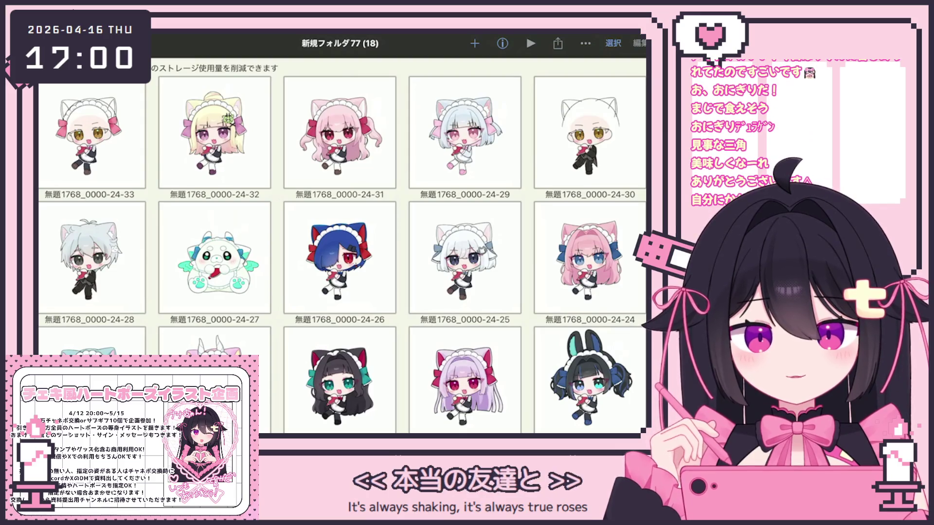
{"action": "scroll", "coordinate": [590, 258], "scroll_direction": "down", "scroll_amount": 3}
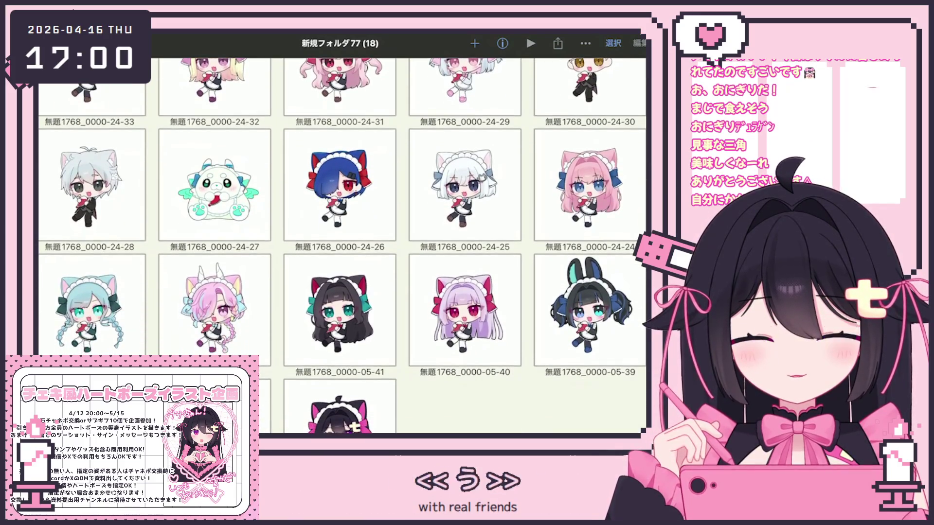
{"action": "scroll", "coordinate": [342, 255], "scroll_direction": "down", "scroll_amount": 3}
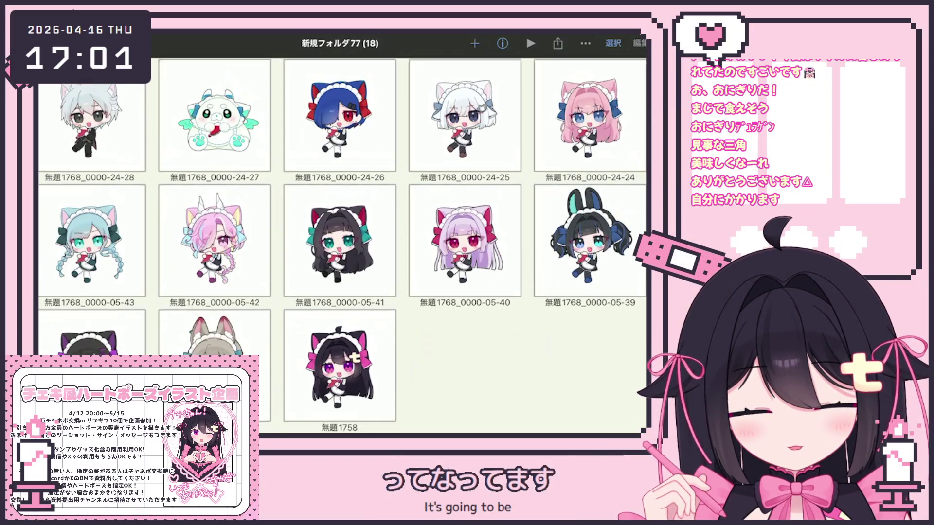
{"action": "scroll", "coordinate": [341, 245], "scroll_direction": "up", "scroll_amount": 3}
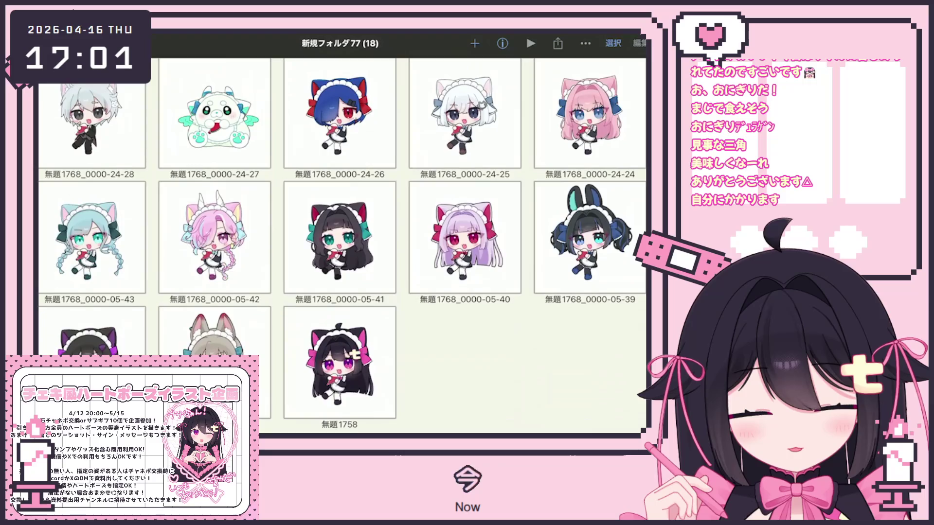
{"action": "scroll", "coordinate": [342, 246], "scroll_direction": "up", "scroll_amount": 2}
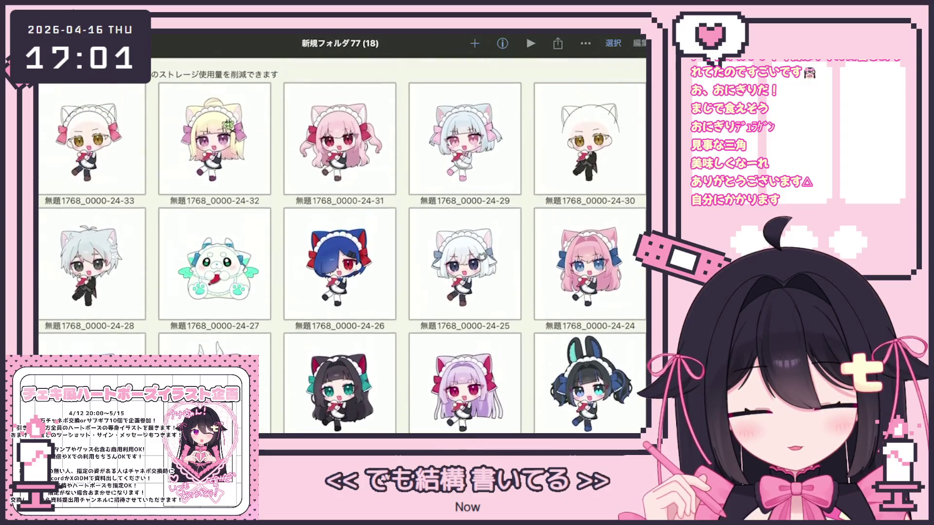
{"action": "scroll", "coordinate": [342, 246], "scroll_direction": "down", "scroll_amount": 2}
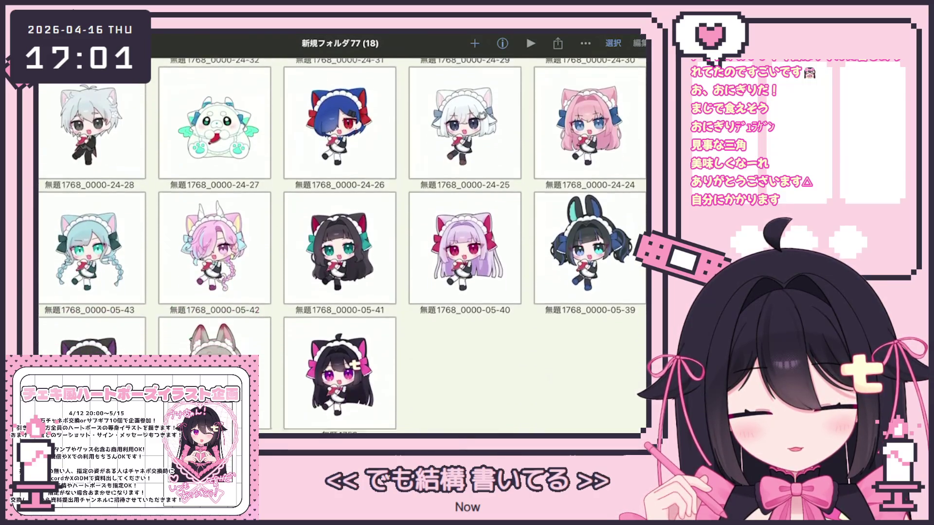
{"action": "scroll", "coordinate": [342, 246], "scroll_direction": "up", "scroll_amount": 4}
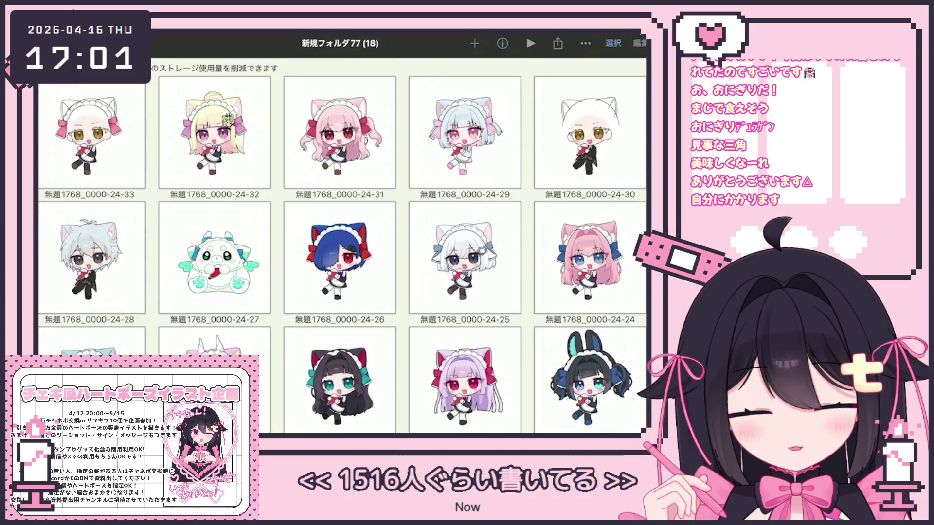
{"action": "scroll", "coordinate": [342, 245], "scroll_direction": "down", "scroll_amount": 3}
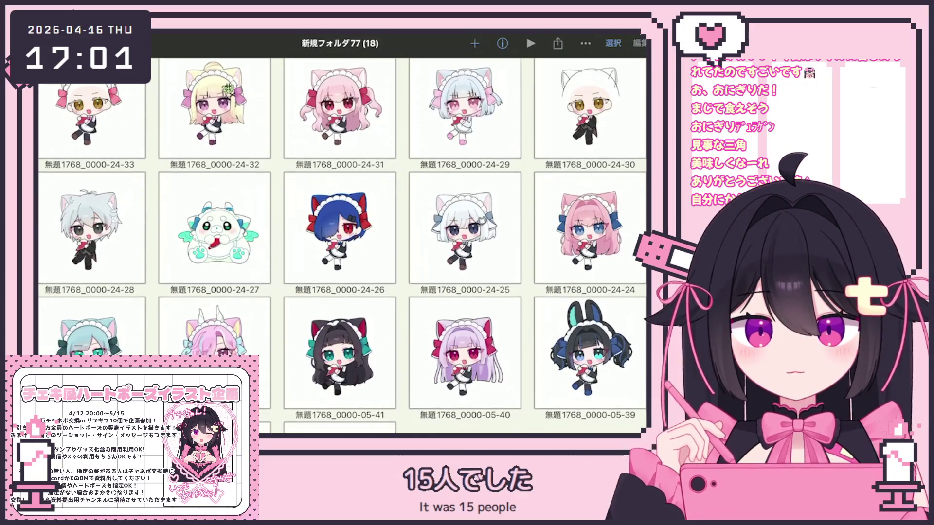
{"action": "scroll", "coordinate": [342, 246], "scroll_direction": "up", "scroll_amount": 3}
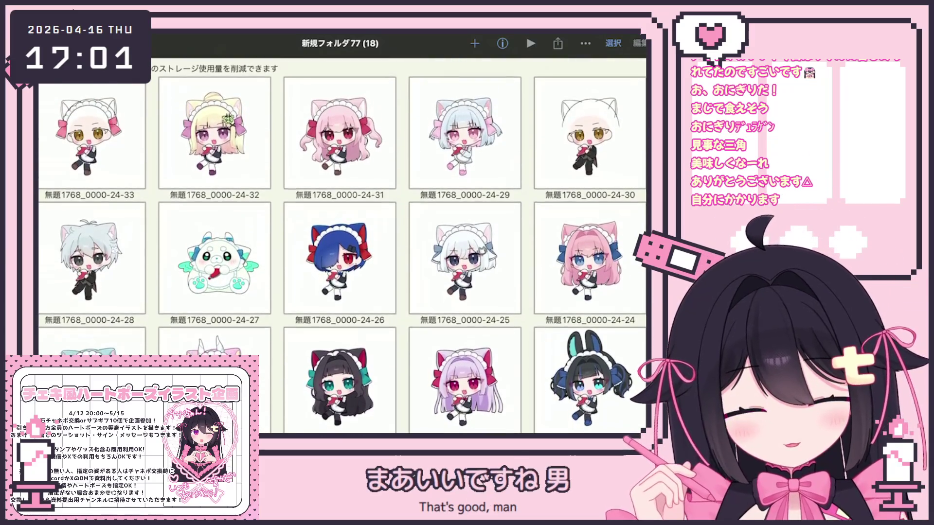
{"action": "left_click", "coordinate": [91, 257]}
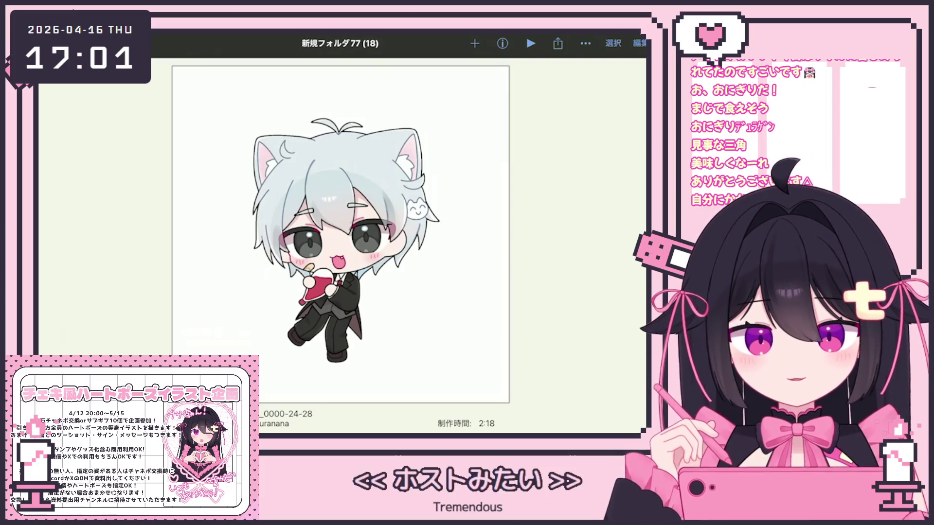
{"action": "scroll", "coordinate": [341, 253], "scroll_direction": "down", "scroll_amount": 1}
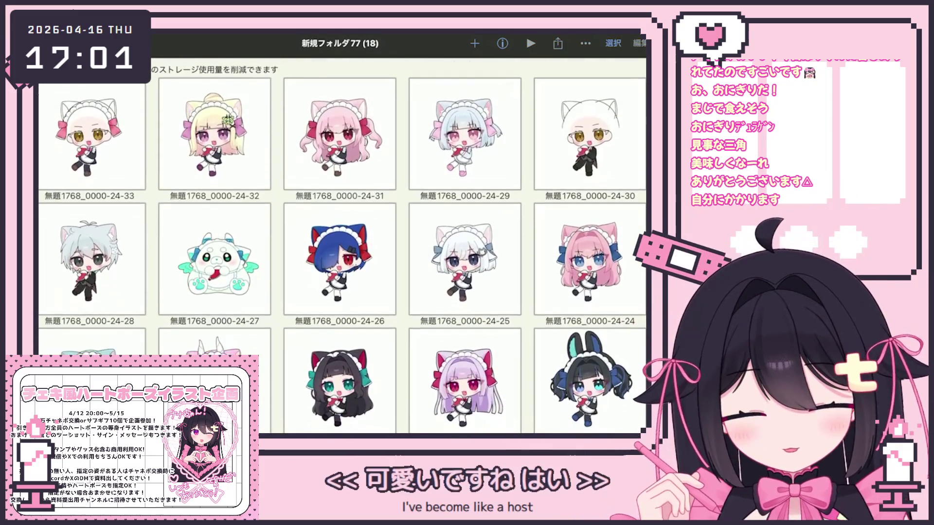